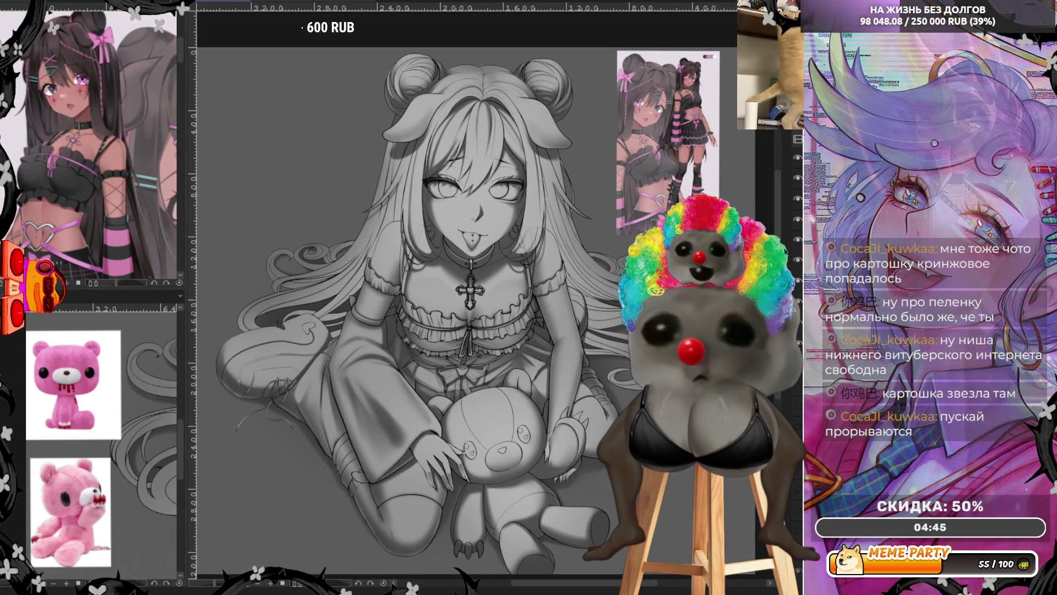
Compare layer versions, hide the grey shading, and show the dark brown hair colour over the line art.
left_click(798, 324)
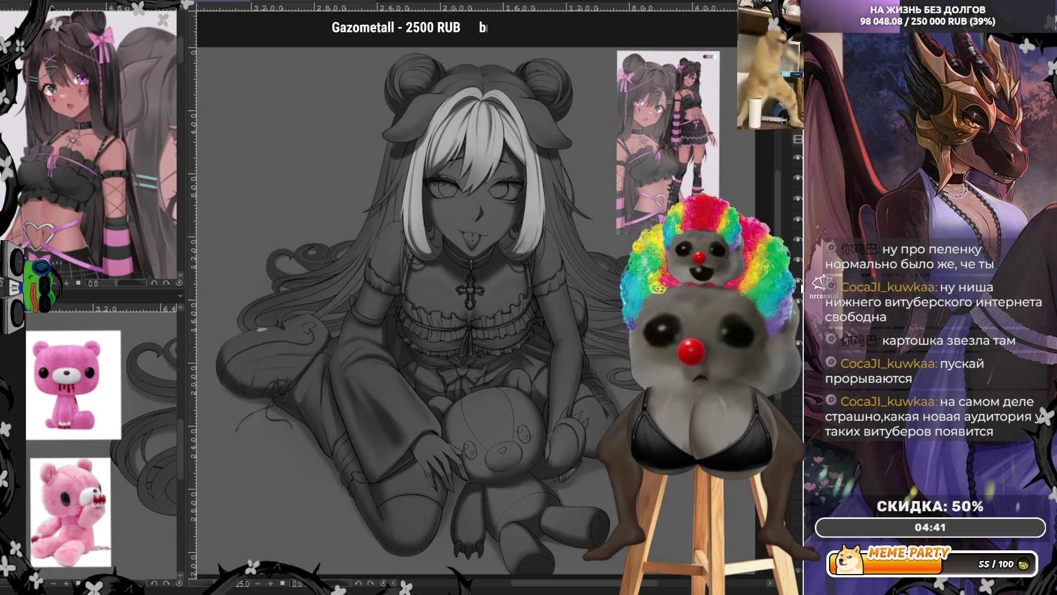
left_click(796, 200)
left_click(796, 200)
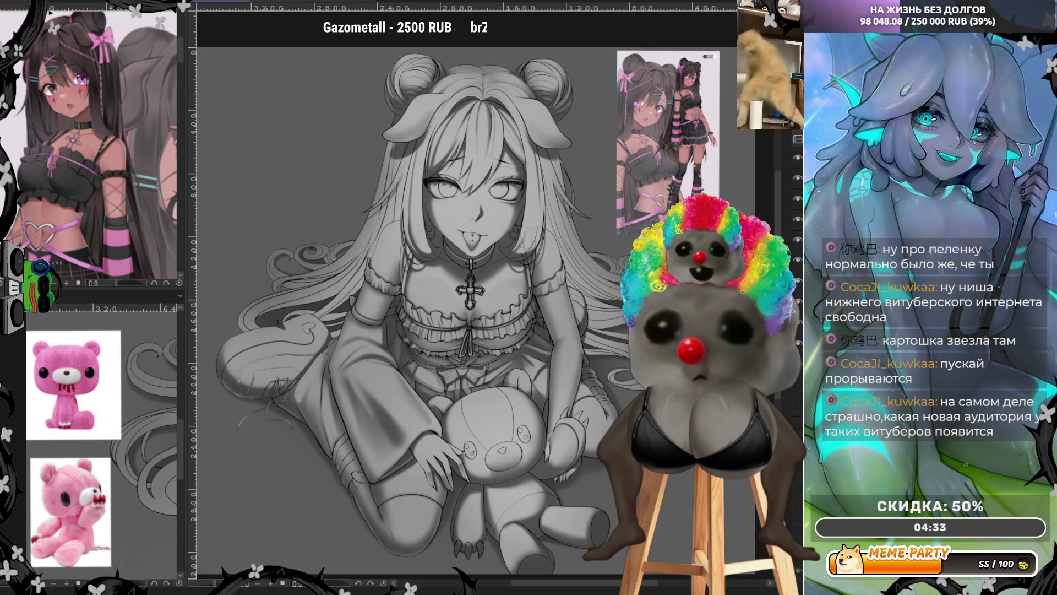
left_click(799, 200)
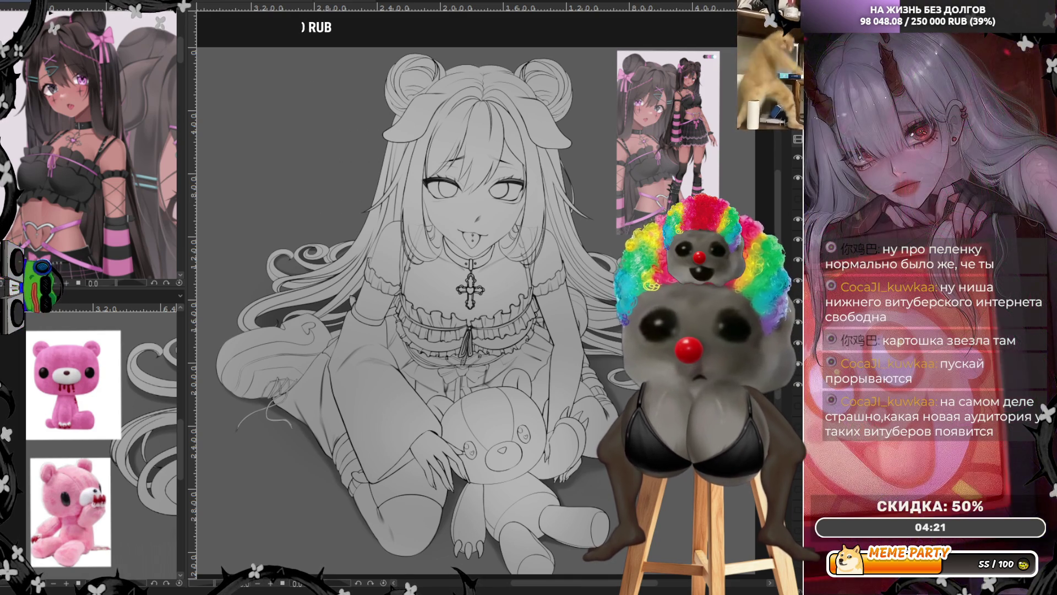
key("ctrl+z")
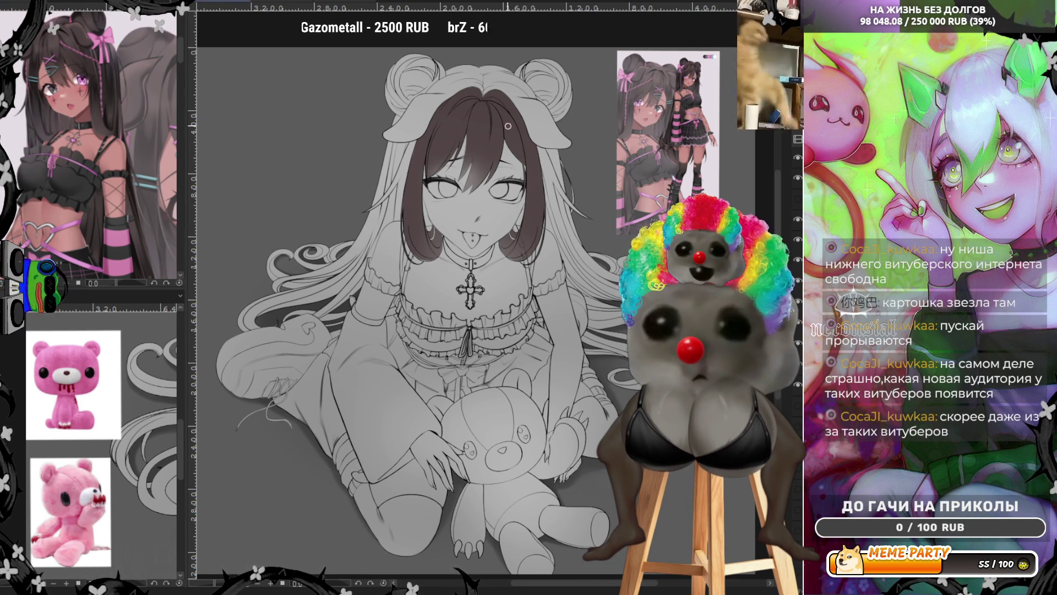
scroll(528, 122, "up", 2)
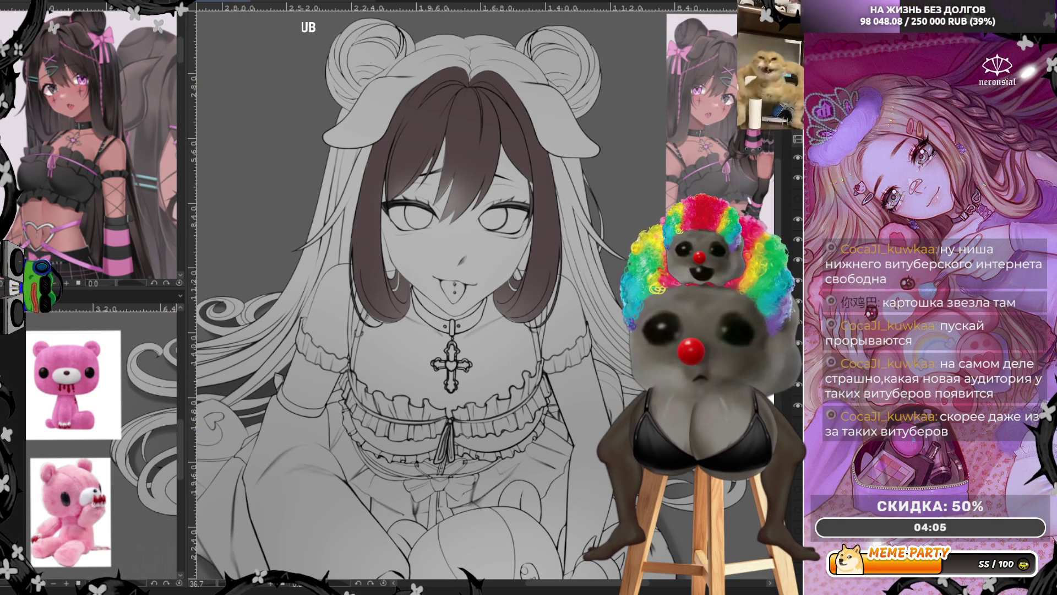
scroll(470, 166, "up", 3)
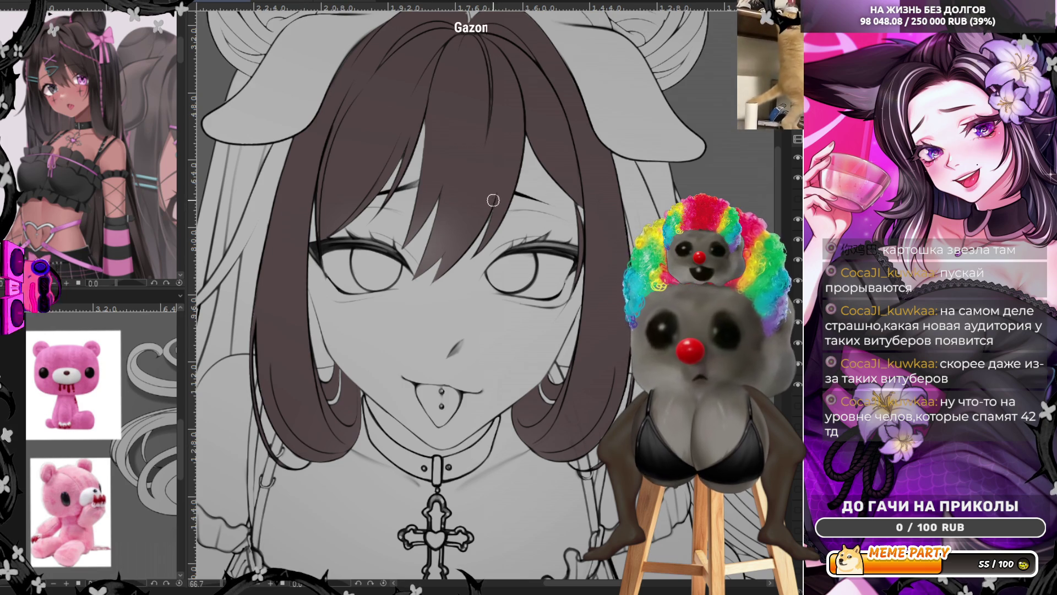
scroll(457, 208, "down", 5)
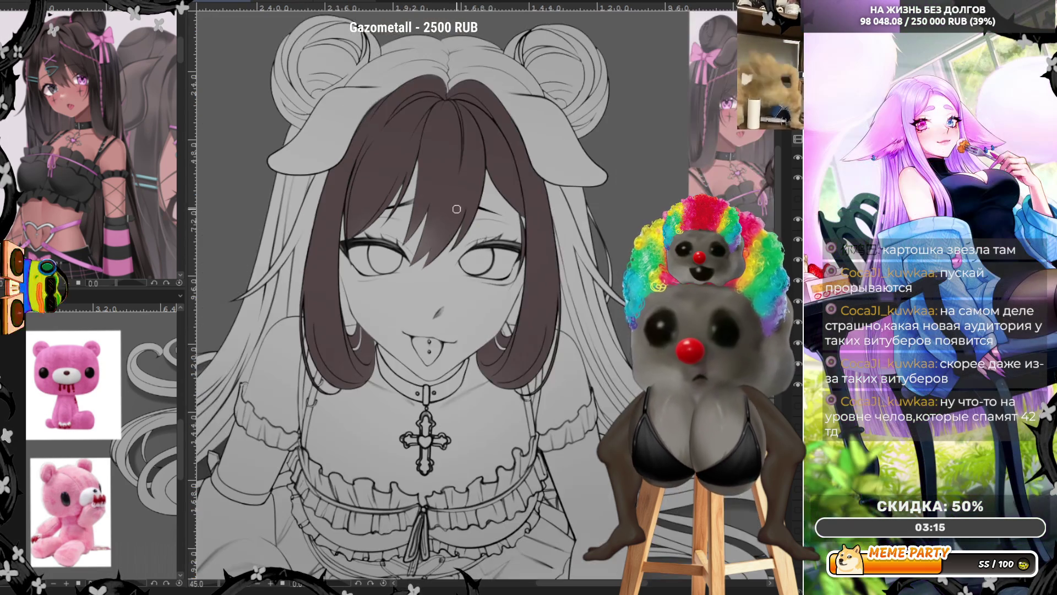
scroll(457, 208, "up", 2)
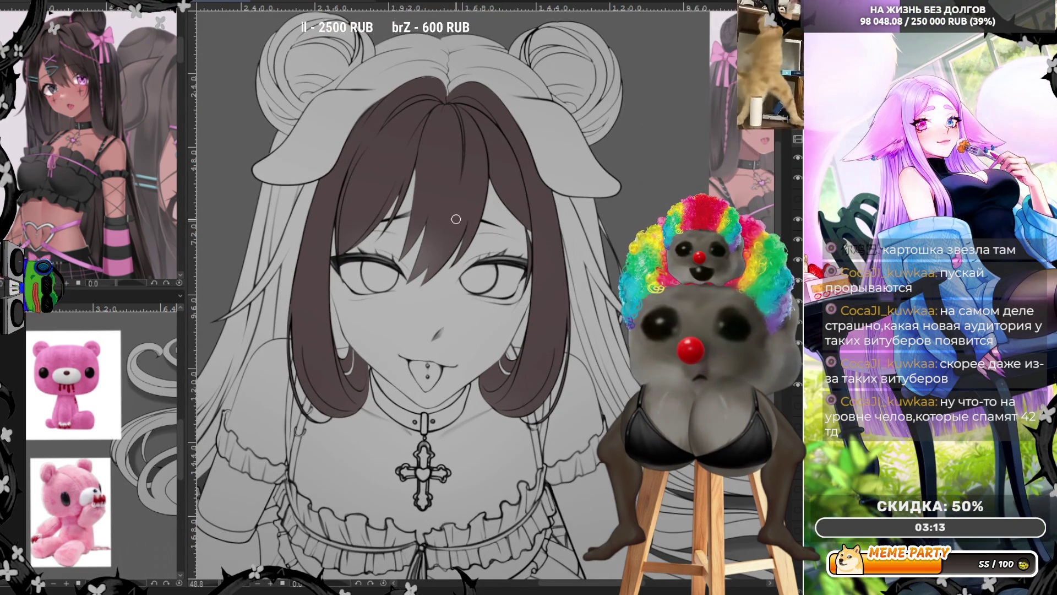
scroll(456, 219, "up", 1)
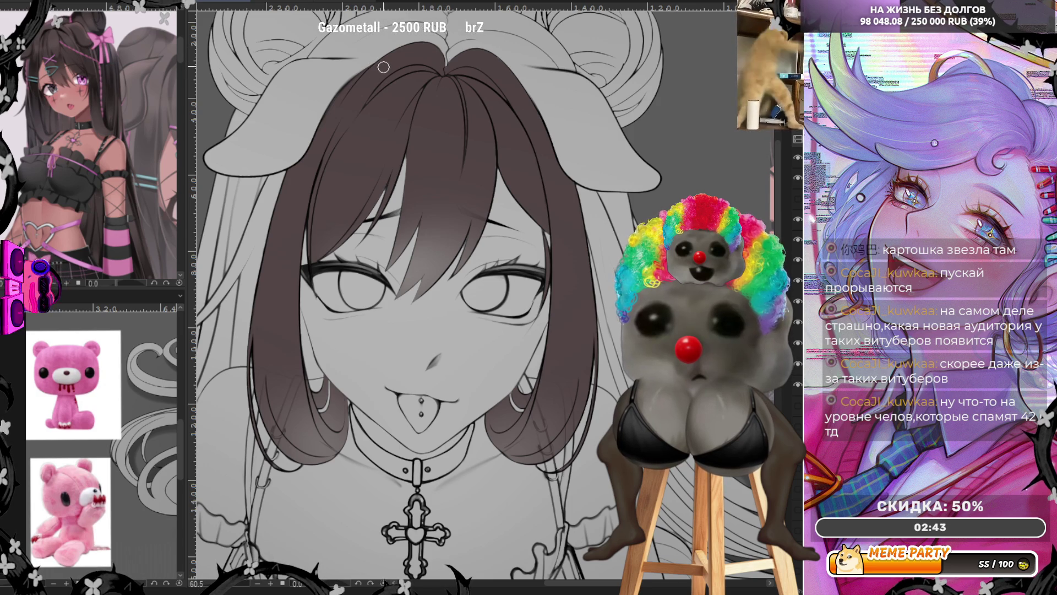
scroll(566, 199, "down", 4)
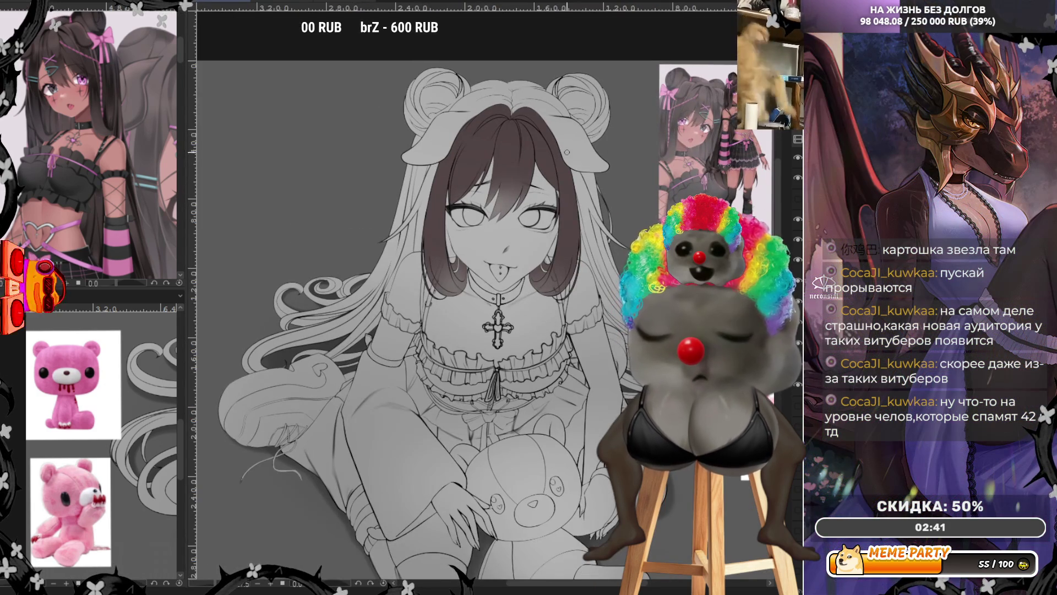
scroll(598, 163, "up", 2)
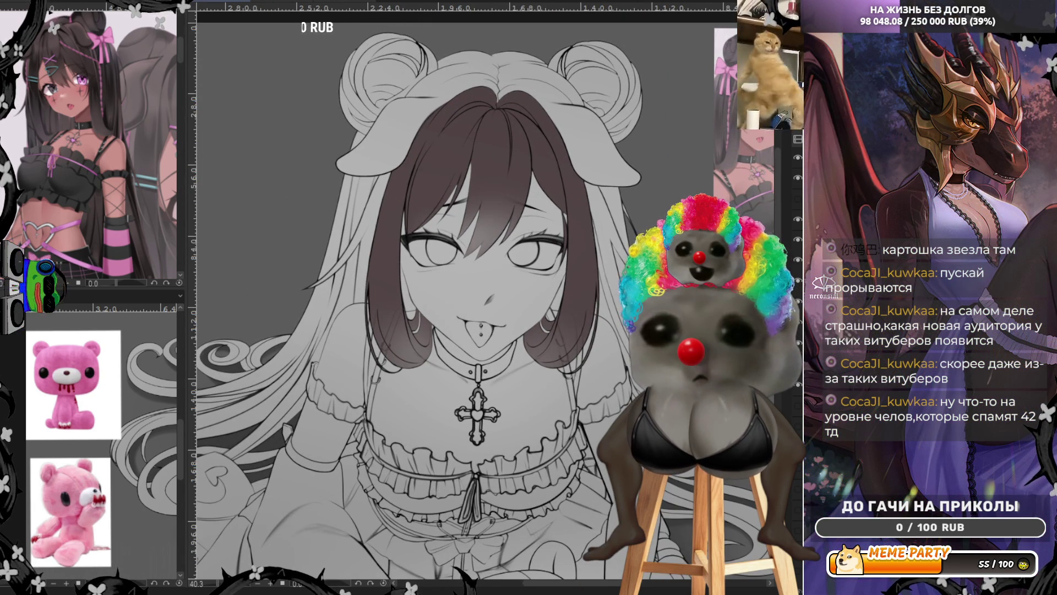
Cover the figure with a dark brown base tint after trying the flat brown fill.
key("alt+BackSpace")
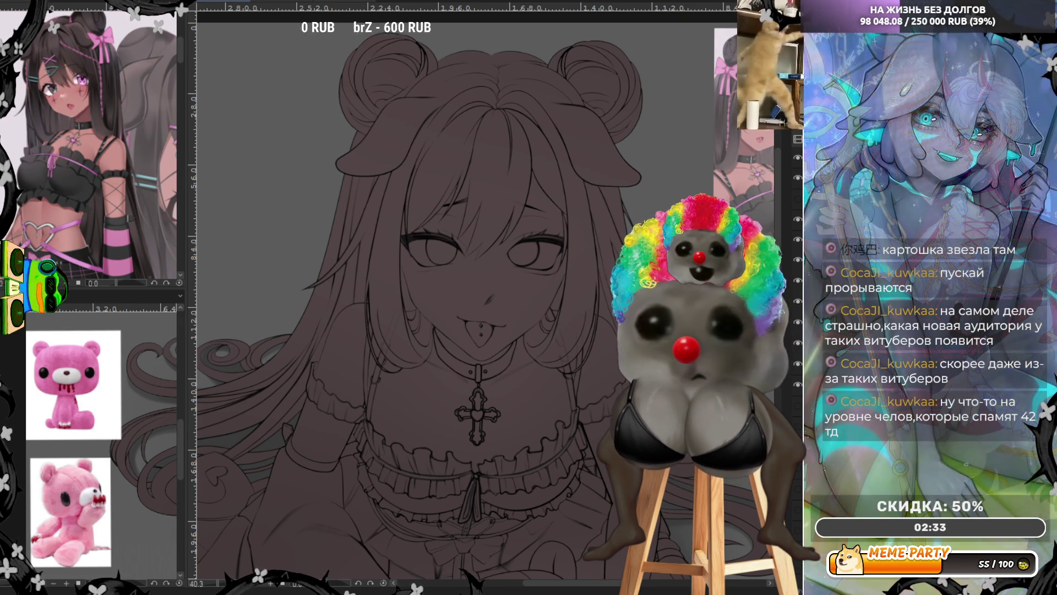
key("ctrl+z")
key("alt+BackSpace")
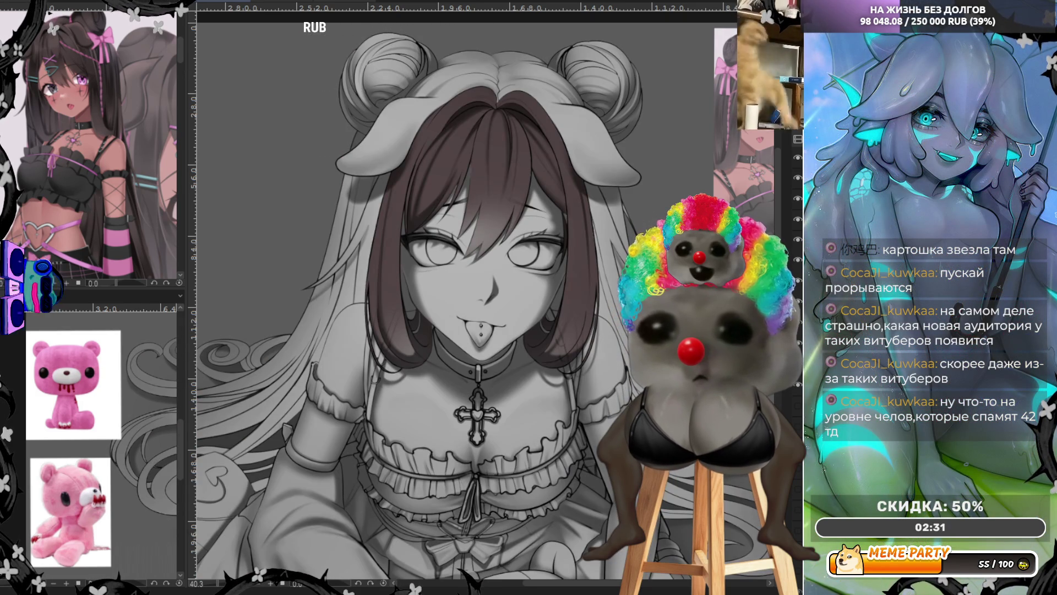
key("alt+BackSpace")
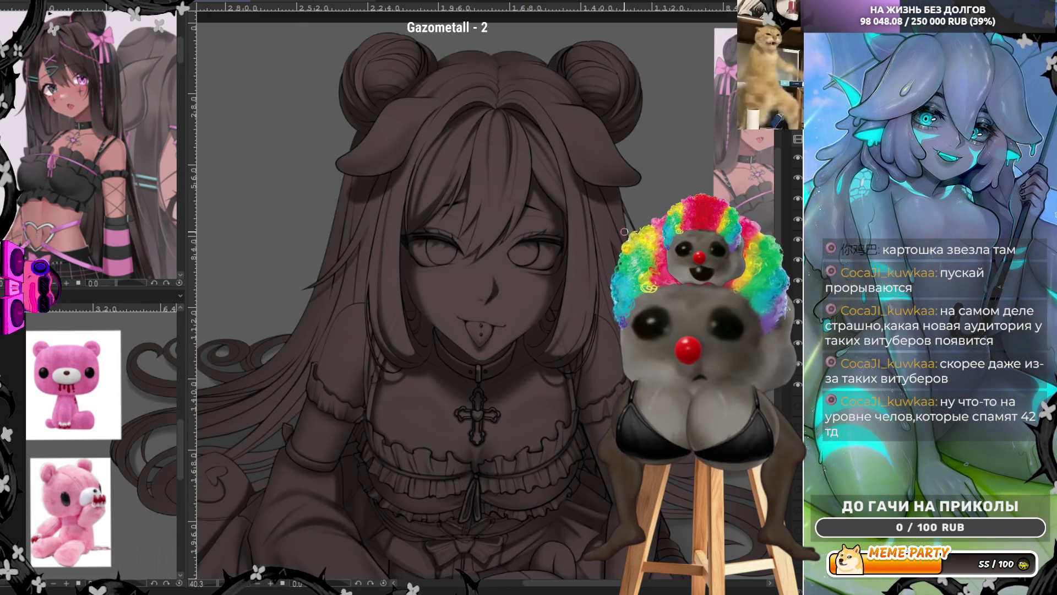
scroll(624, 232, "down", 3)
scroll(624, 231, "up", 1)
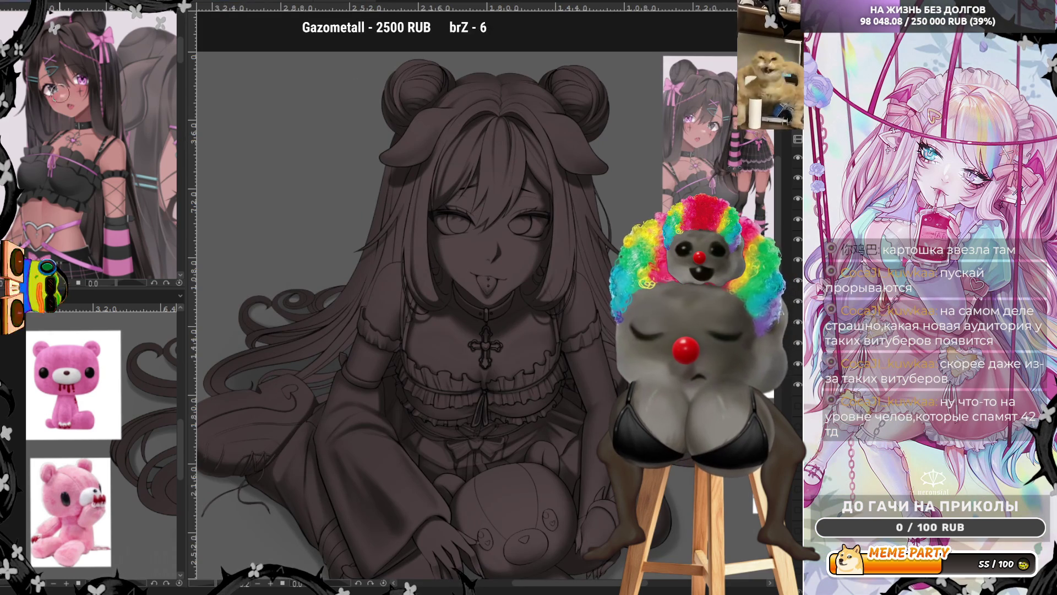
scroll(546, 215, "up", 1)
scroll(545, 215, "up", 1)
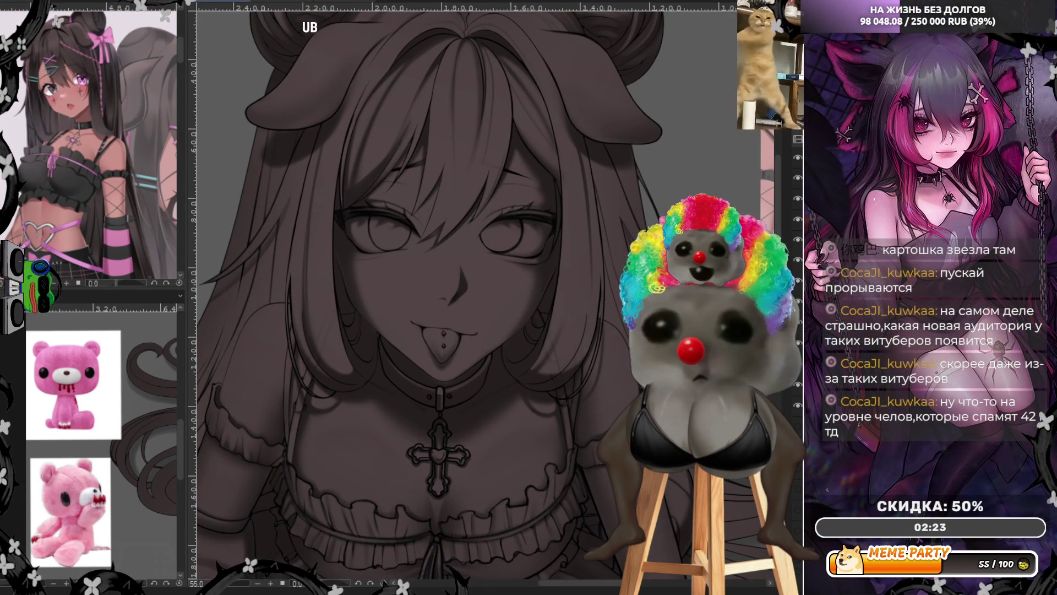
scroll(481, 264, "up", 1)
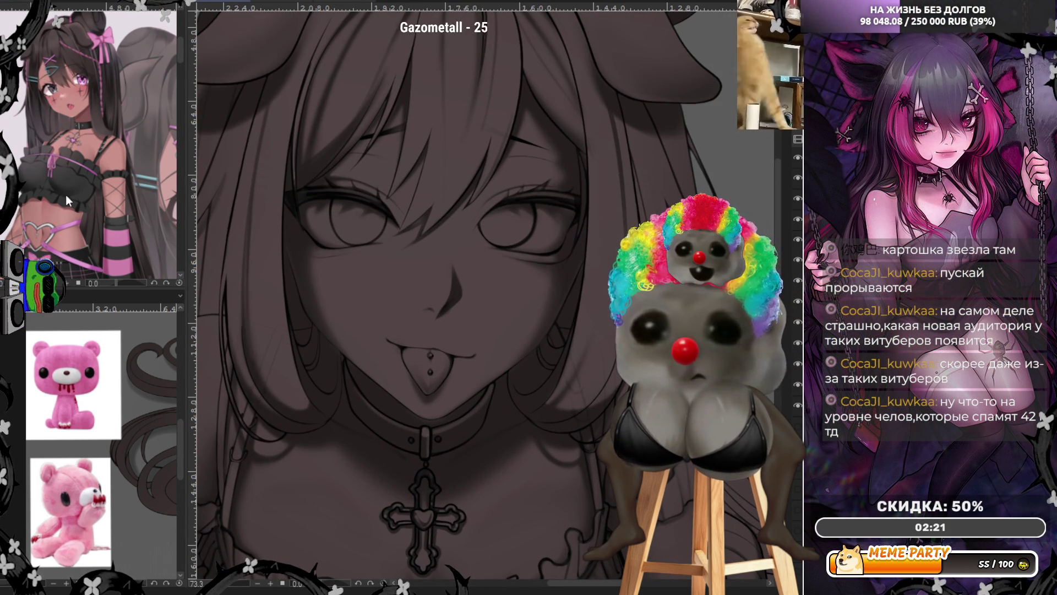
Fill the face skin with pale pink, check it with undo and redo, then view the upper body.
left_click(403, 317)
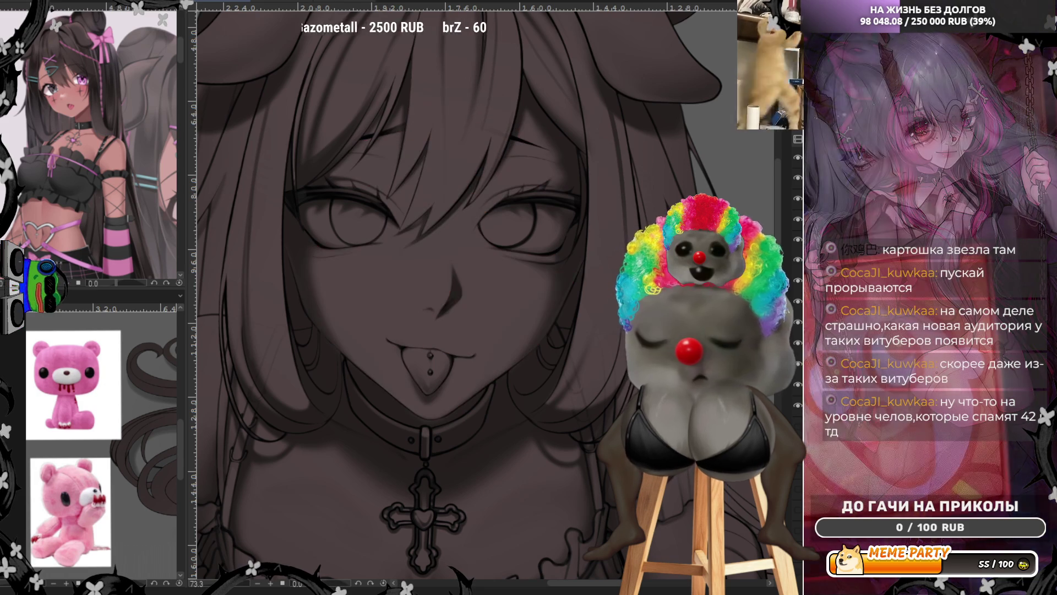
key("ctrl+z")
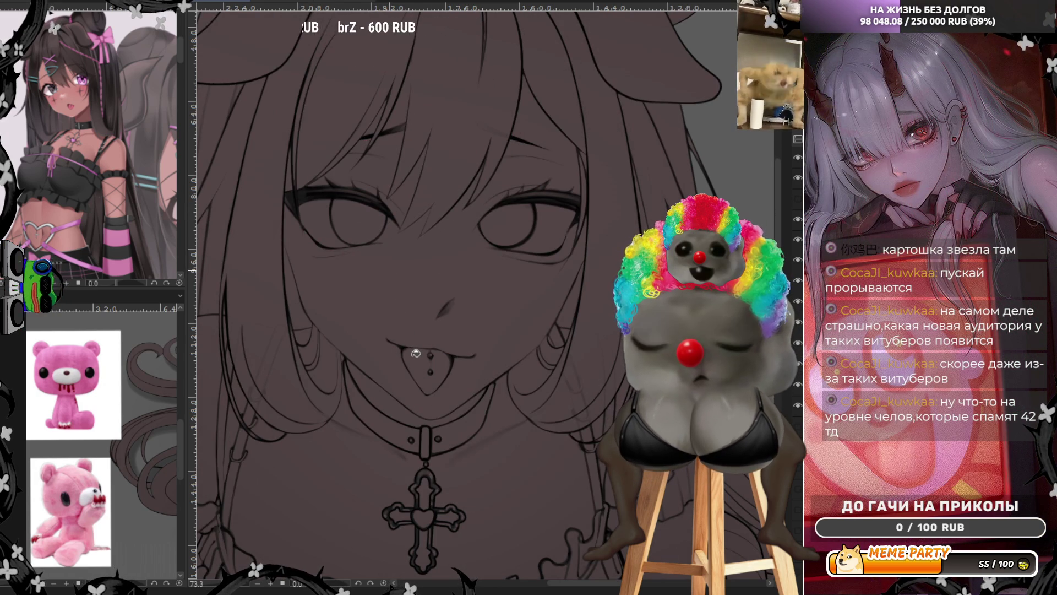
key("ctrl+y")
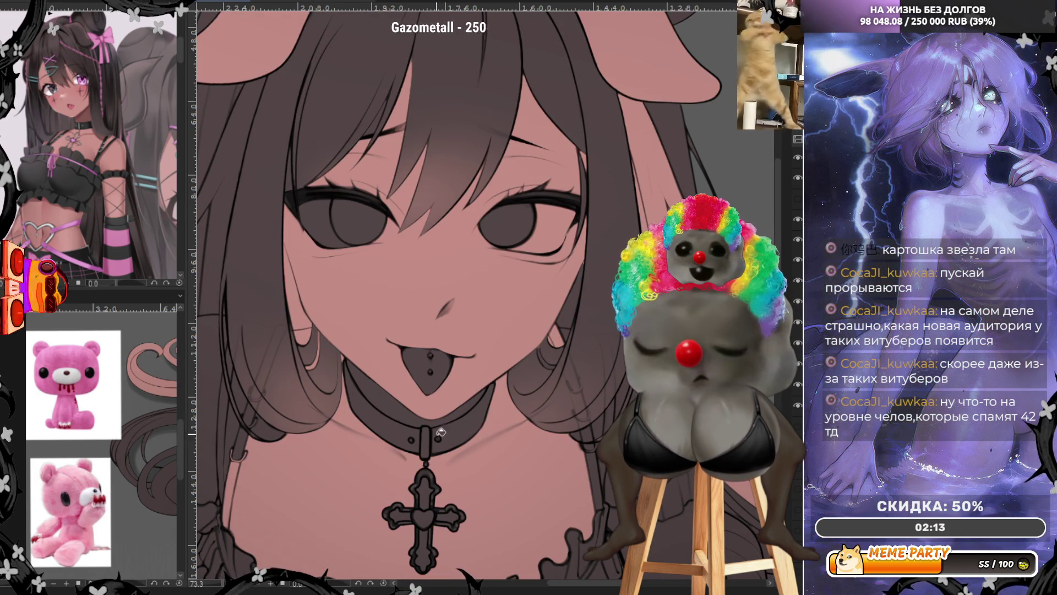
key("ctrl+0")
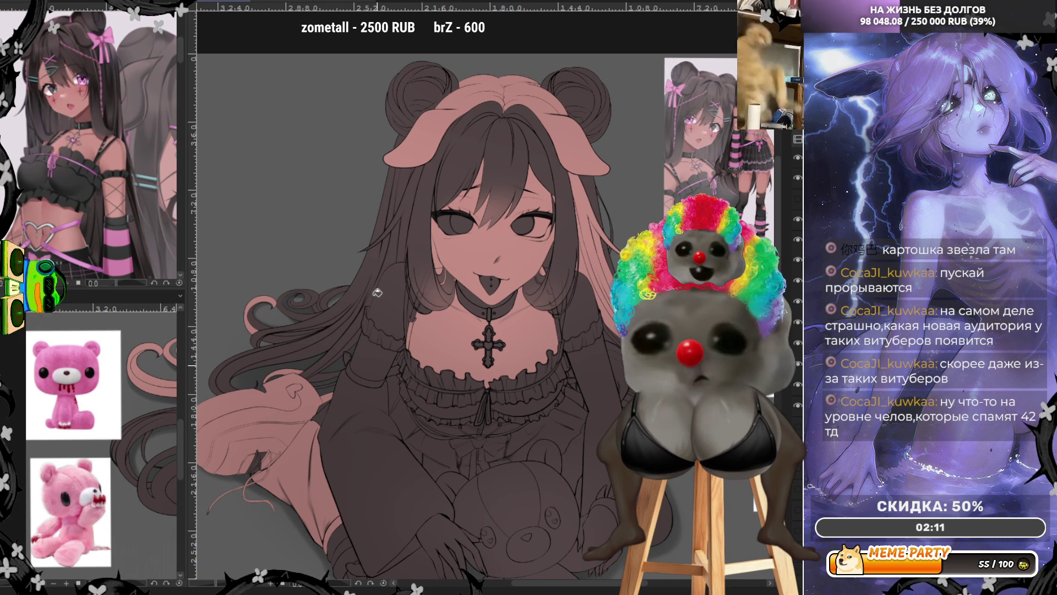
Fill the arm beside the collar with pink, undoing a fill that spilled onto hair and blouse.
left_click(377, 292)
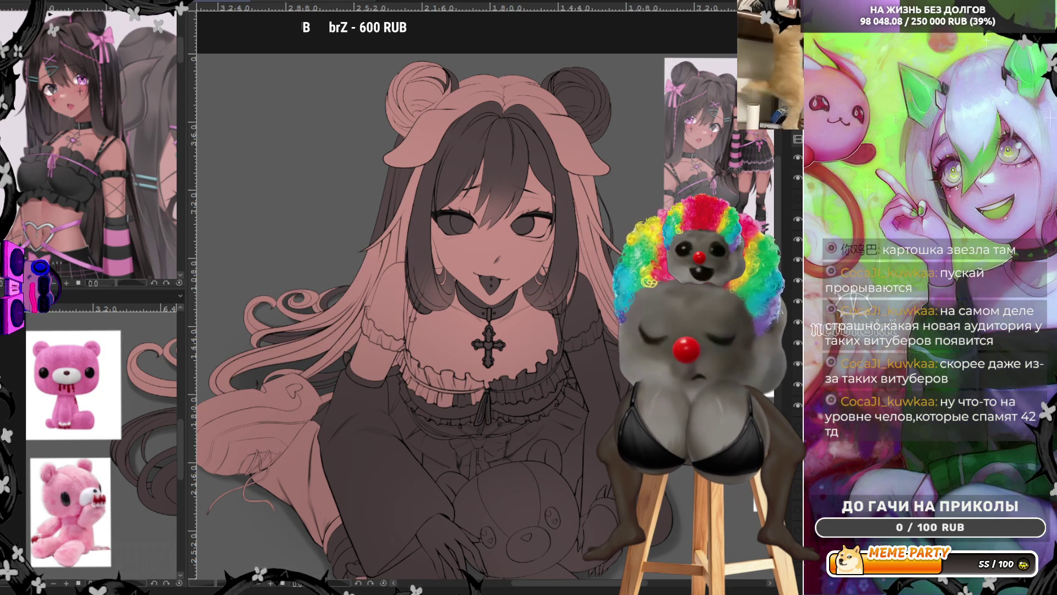
key("ctrl+z")
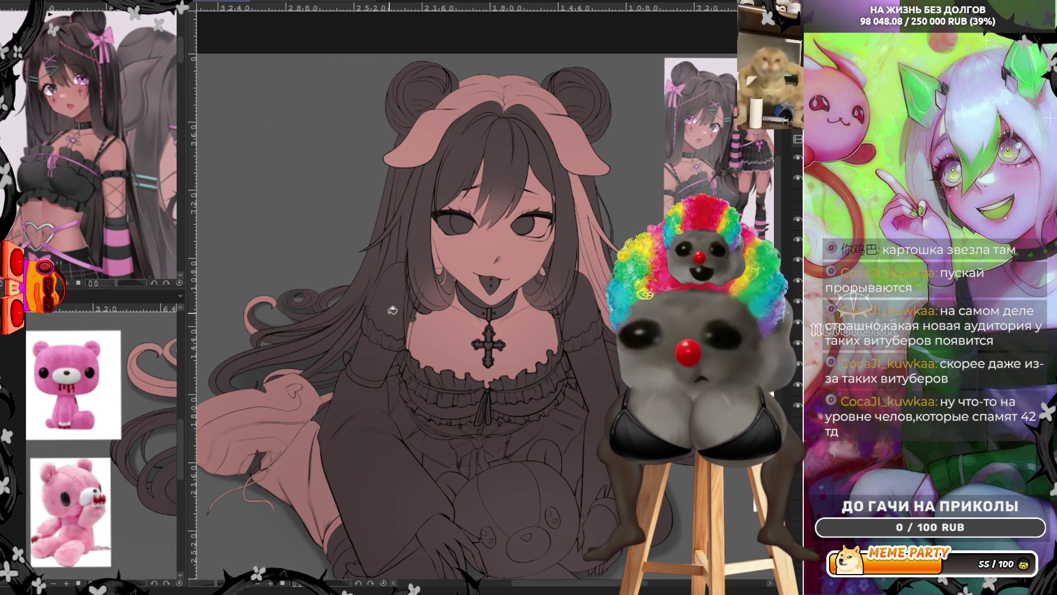
left_click(373, 342)
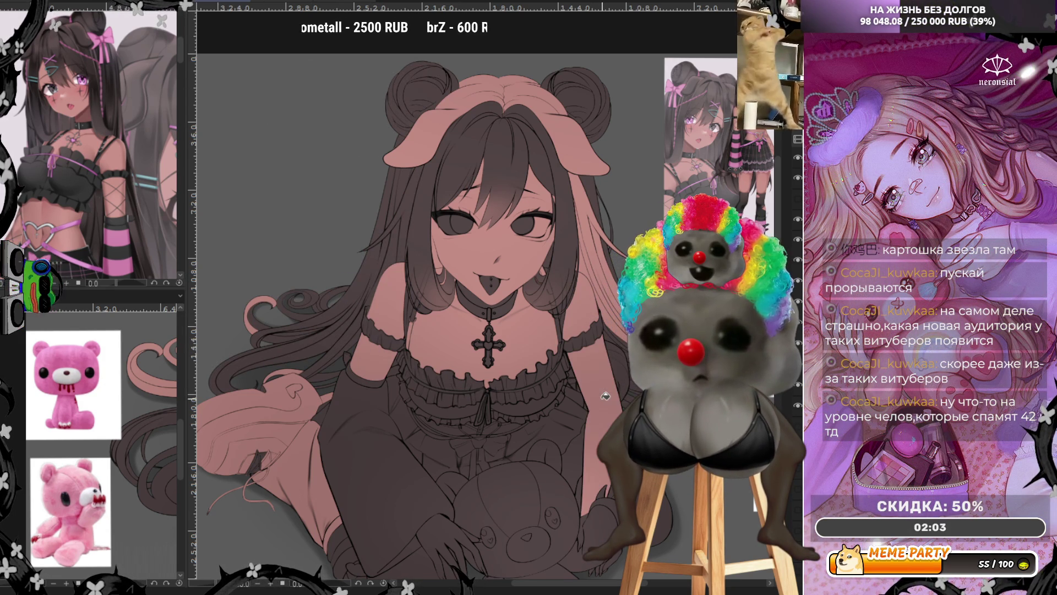
Fill the hand resting on the teddy bear with pink skin and zoom in on it.
left_click(450, 522)
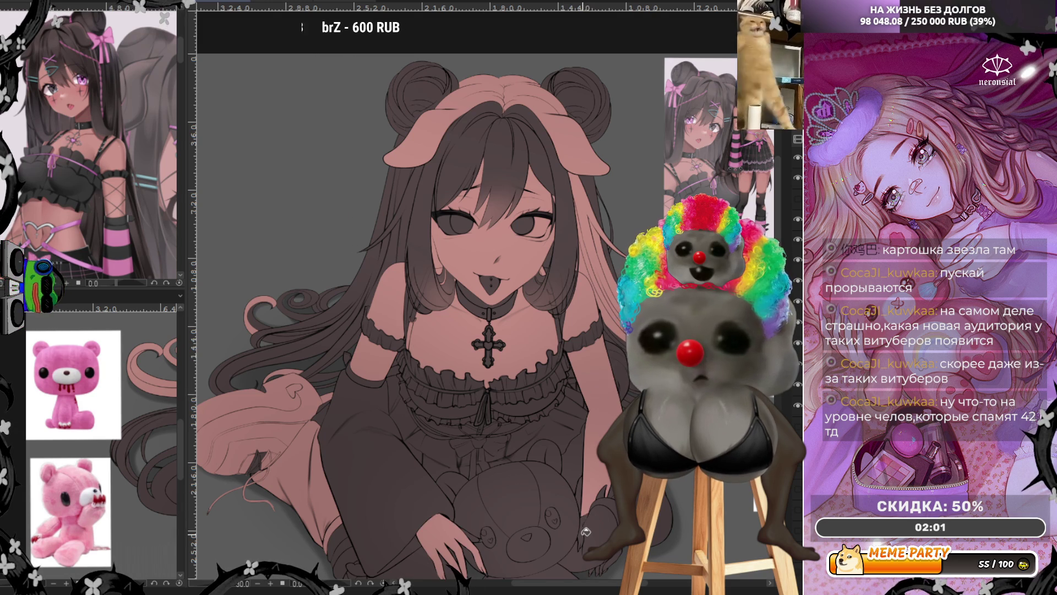
scroll(492, 233, "down", 1)
scroll(492, 233, "up", 1)
scroll(385, 358, "up", 1)
scroll(266, 482, "up", 2)
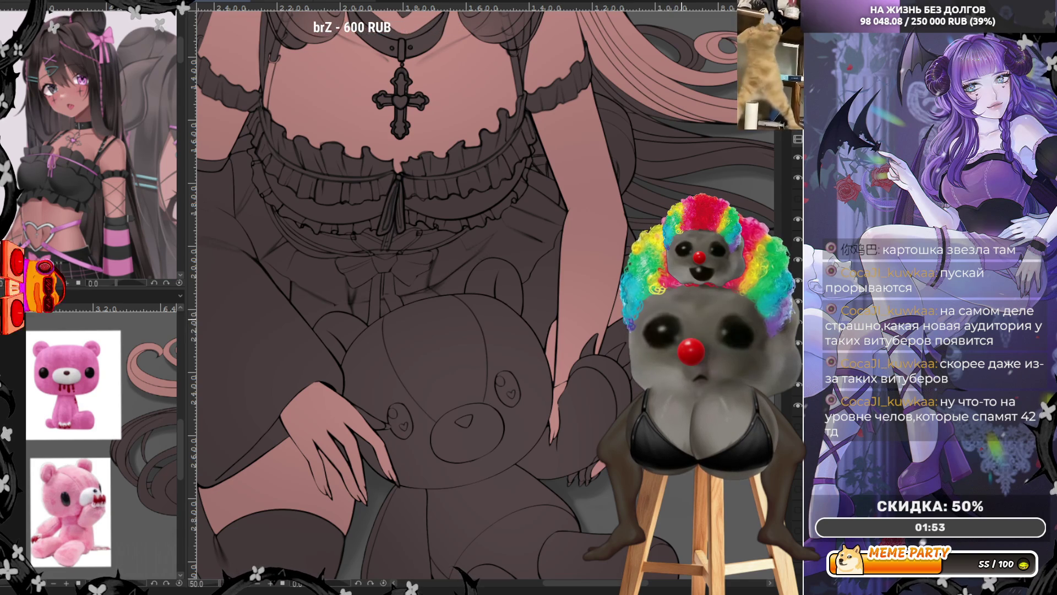
scroll(557, 484, "up", 1)
scroll(586, 474, "up", 1)
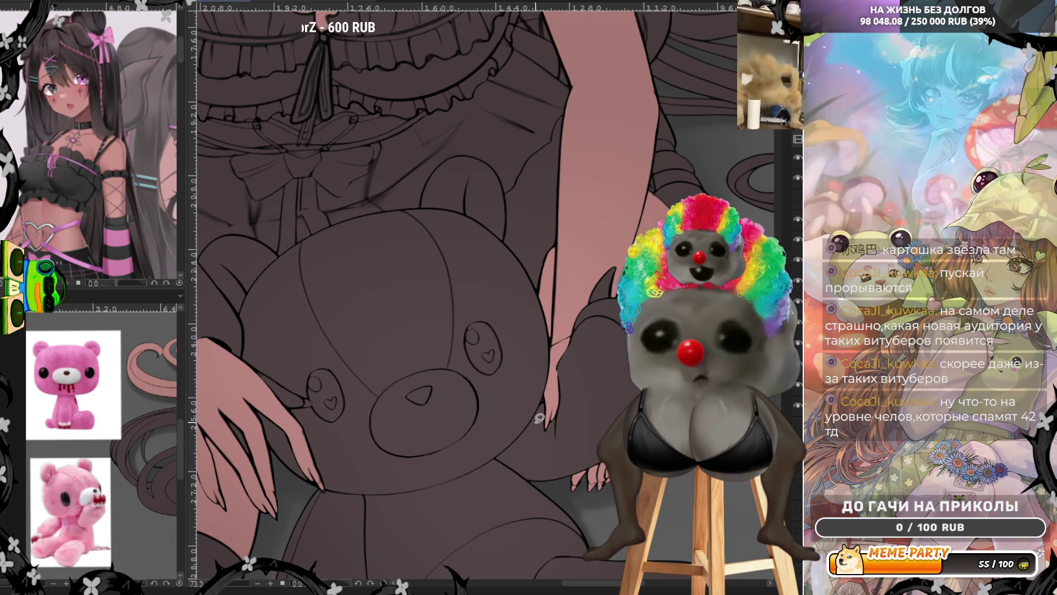
scroll(538, 426, "down", 2)
scroll(538, 386, "down", 2)
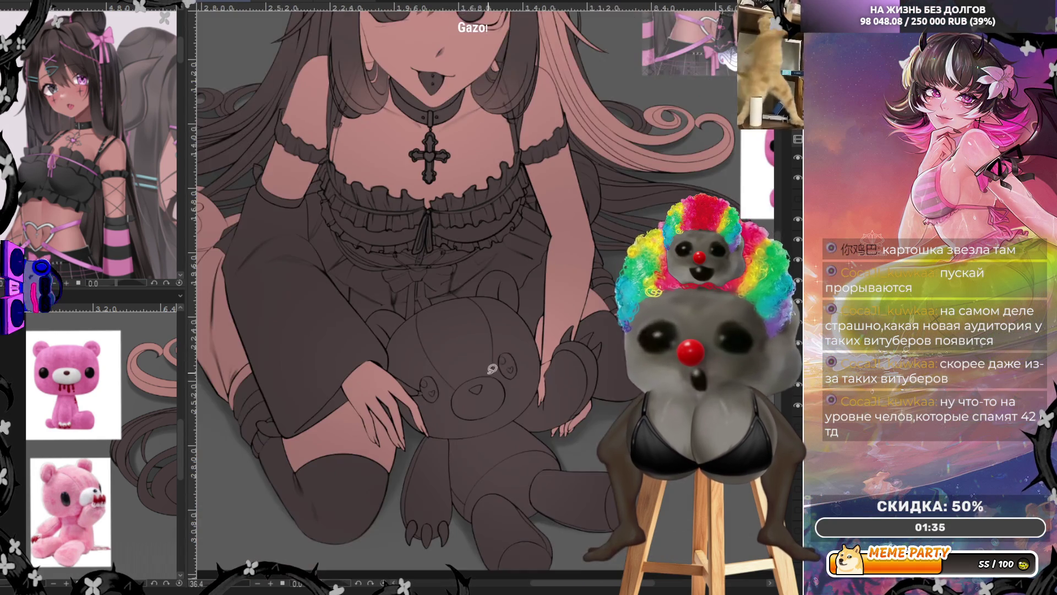
scroll(369, 410, "up", 5)
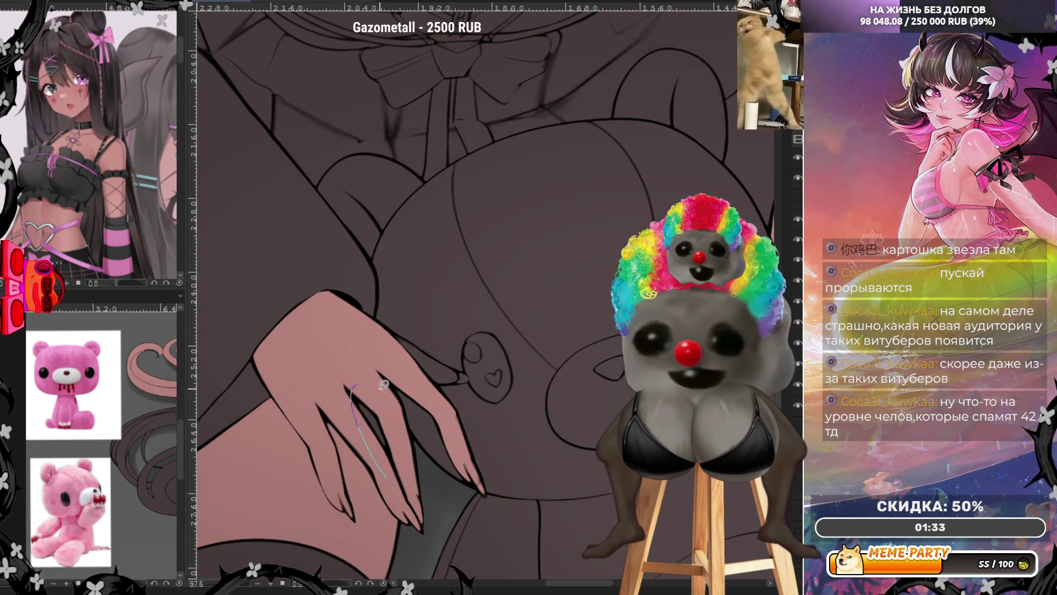
Extend the fingertip's pink fill to the nail tip and add a light stroke along the fingernail.
left_click_drag(433, 378, 474, 372)
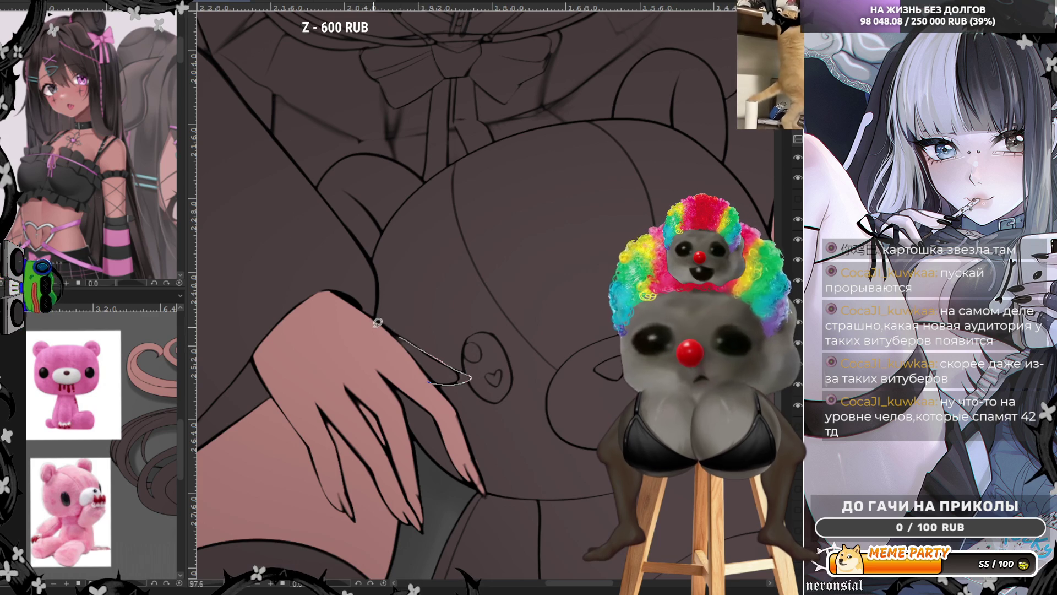
left_click_drag(426, 346, 408, 338)
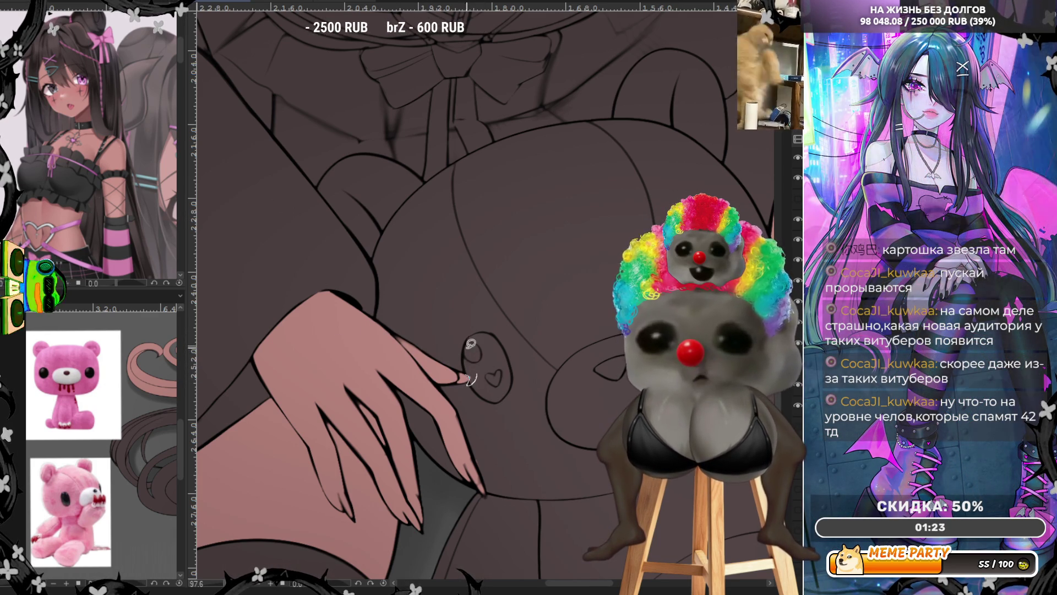
left_click_drag(475, 453, 485, 479)
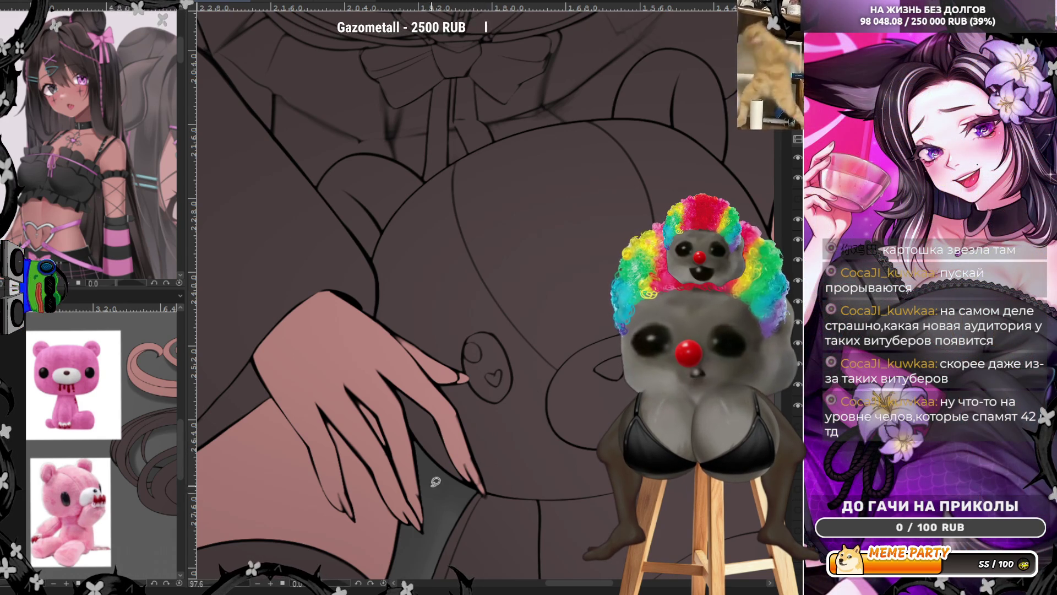
Draw a long light stroke along the dark edge beside the finger, then turn the view upright.
left_click_drag(414, 440, 425, 519)
key("ctrl+z")
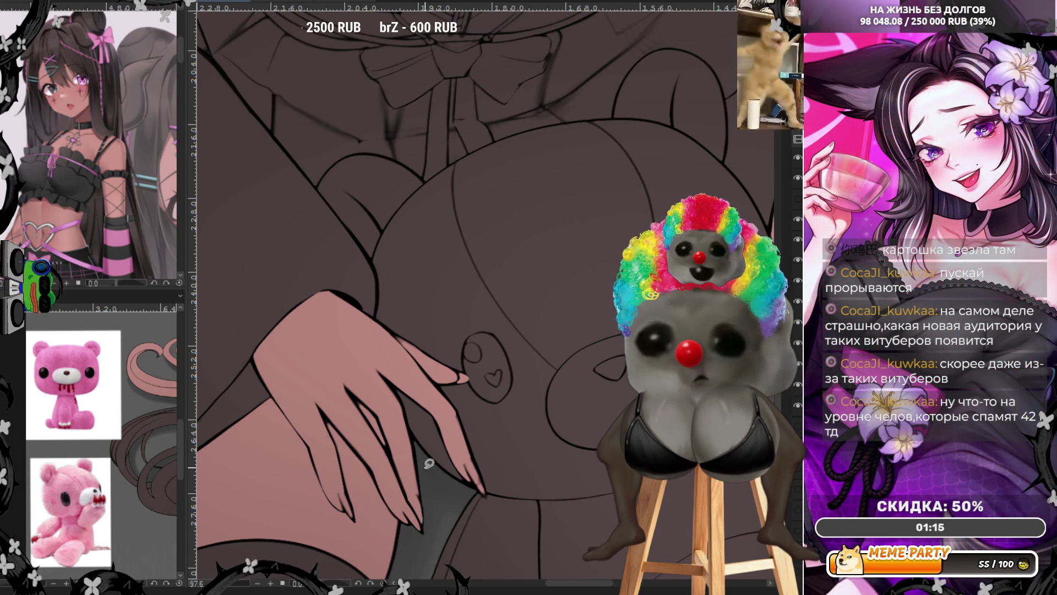
left_click_drag(408, 423, 424, 530)
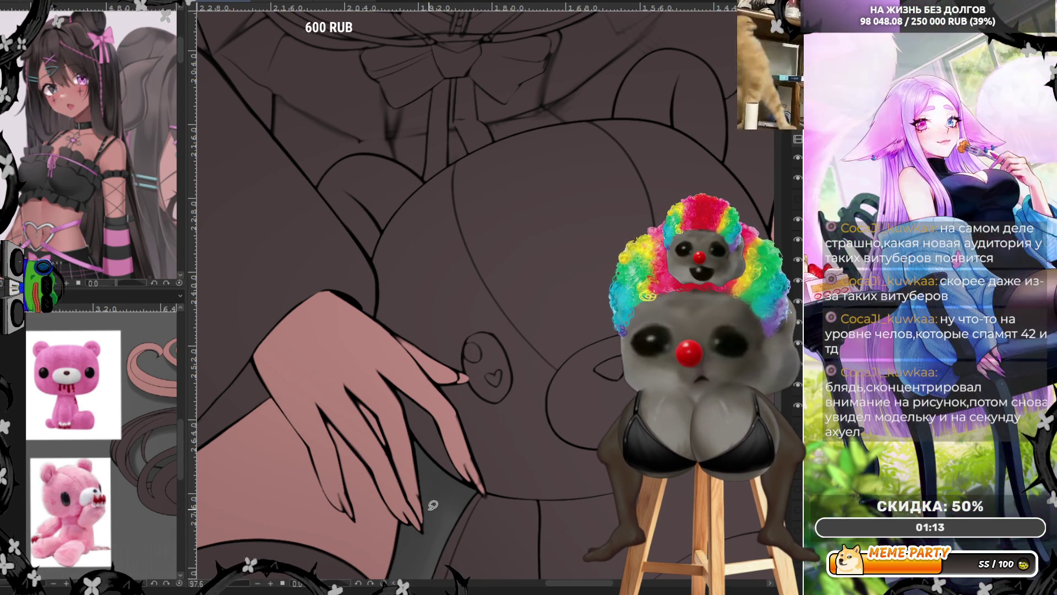
scroll(478, 383, "down", 3)
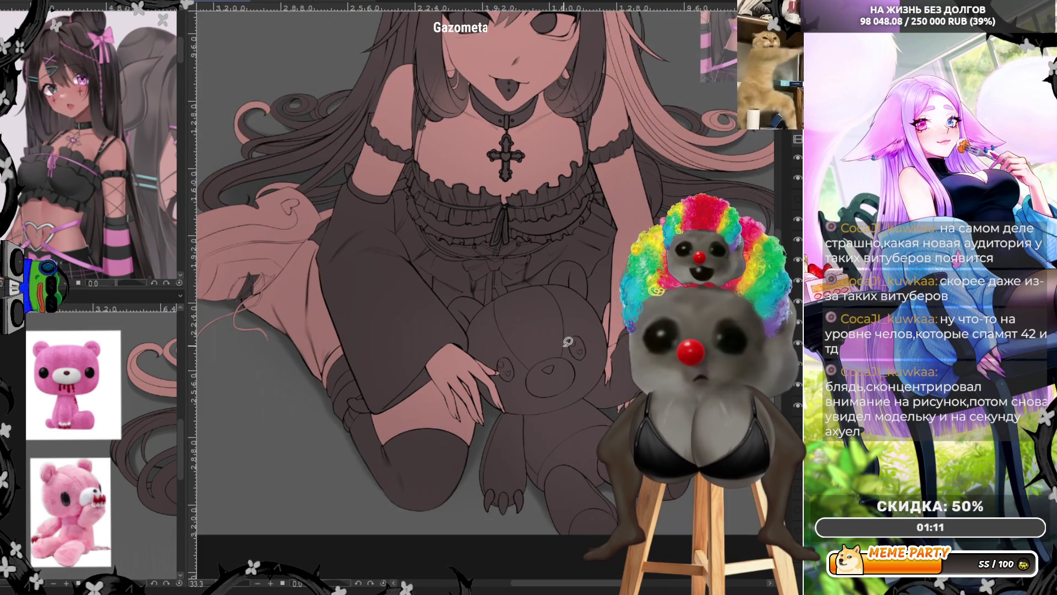
scroll(479, 382, "down", 2)
scroll(568, 342, "down", 1)
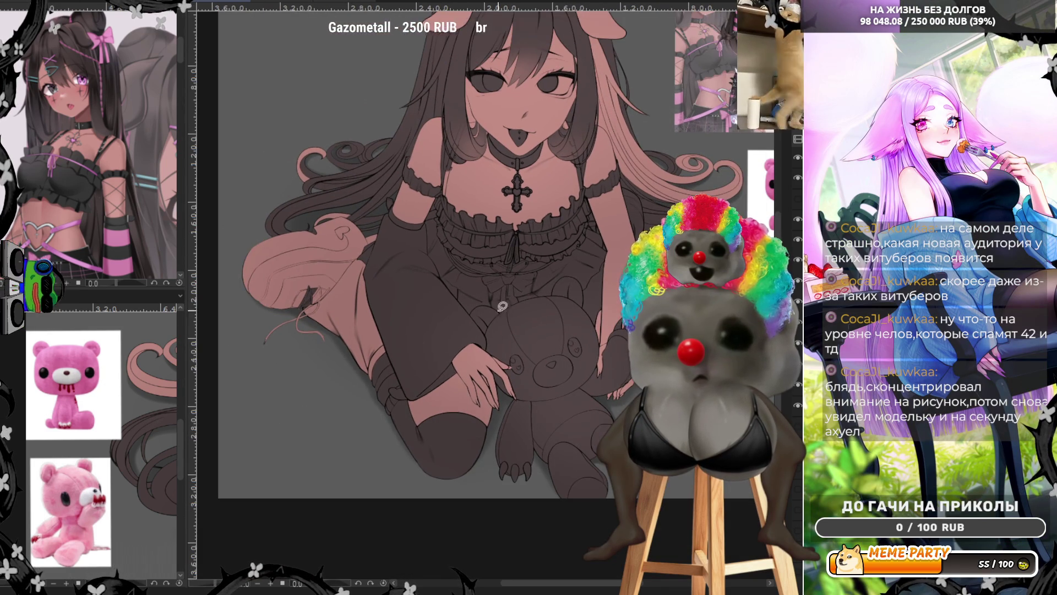
left_click_drag(187, 227, 502, 319)
mouse_move(778, 163)
left_mouse_down()
mouse_move(502, 349)
mouse_move(481, 573)
left_mouse_up()
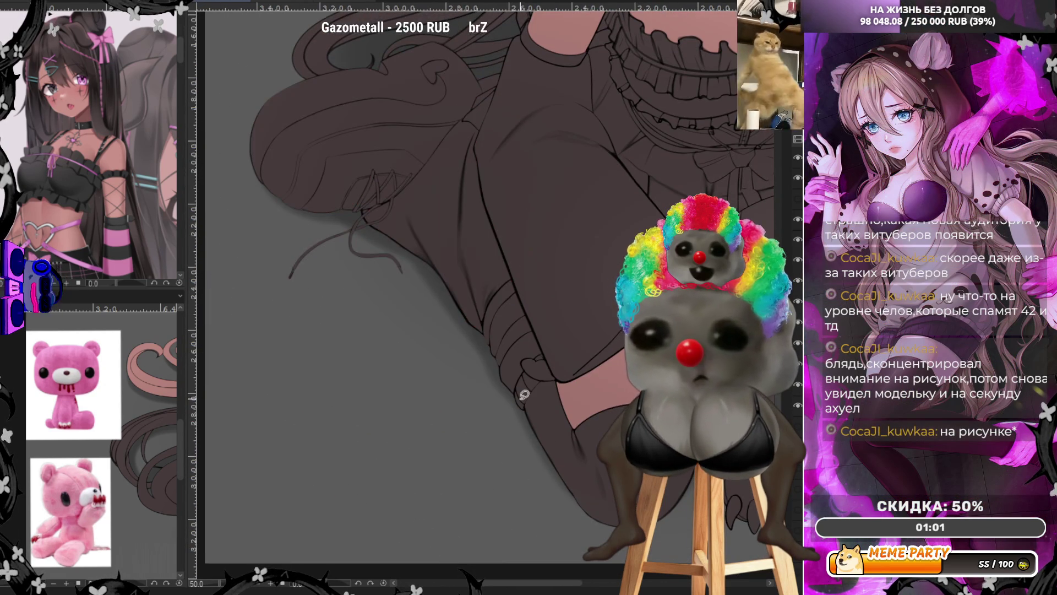
scroll(482, 572, "down", 5)
scroll(576, 225, "up", 3)
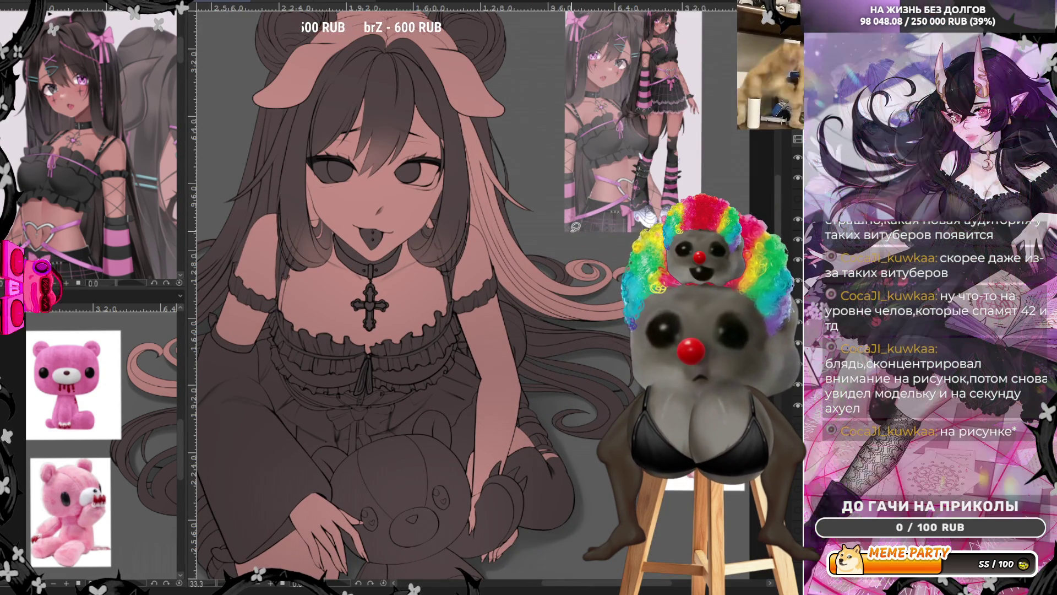
scroll(550, 440, "up", 2)
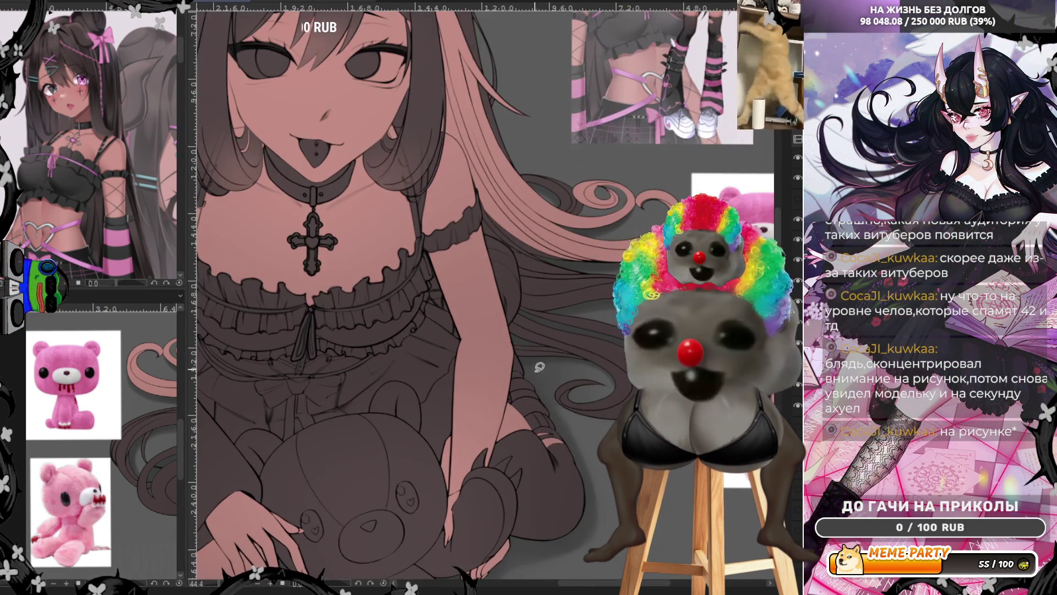
scroll(567, 358, "down", 2)
scroll(579, 315, "up", 1)
scroll(580, 316, "down", 2)
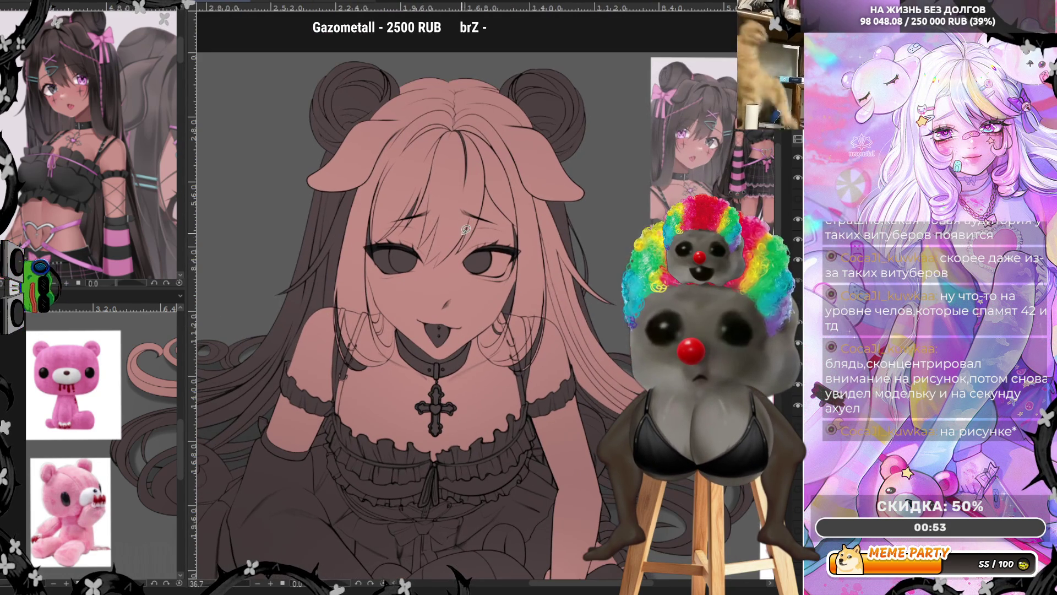
scroll(462, 237, "up", 1)
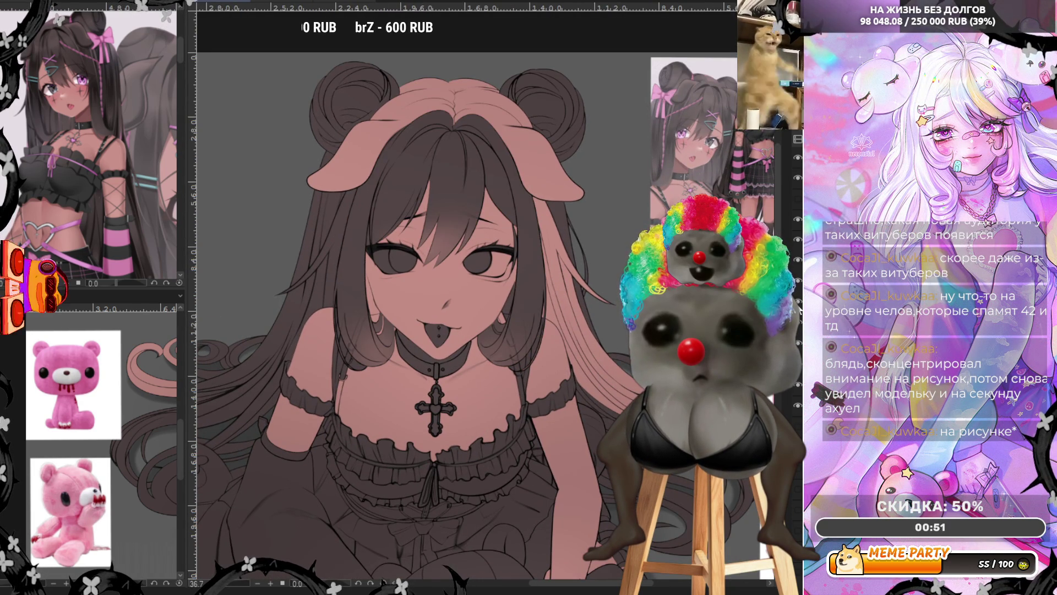
key("ctrl+z")
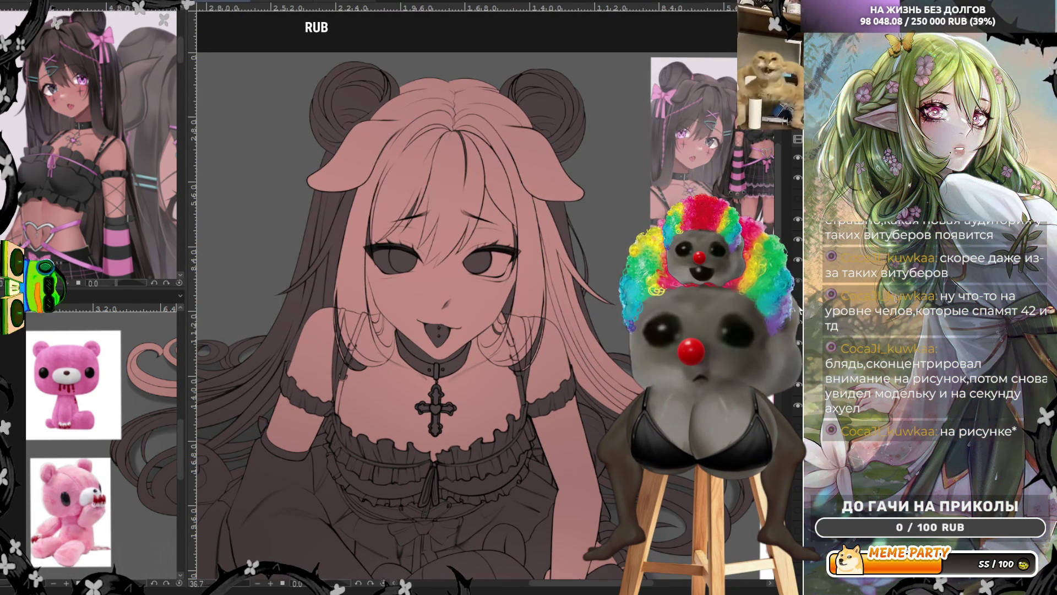
scroll(466, 277, "up", 3)
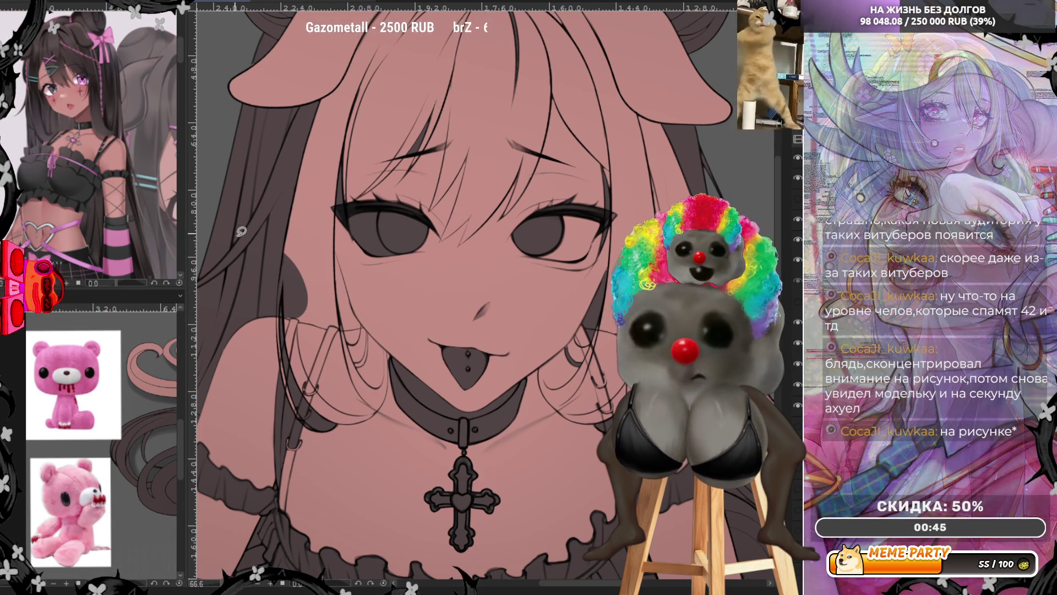
Toggle the sketchy hair line layer off and on, and undo a stray thin stroke.
left_click(798, 262)
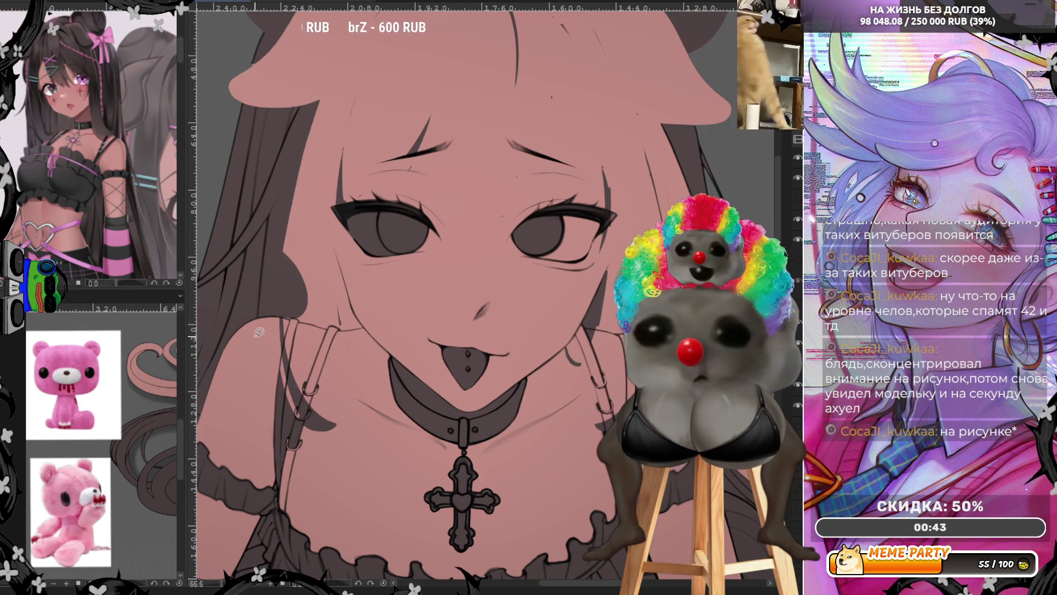
left_click(799, 260)
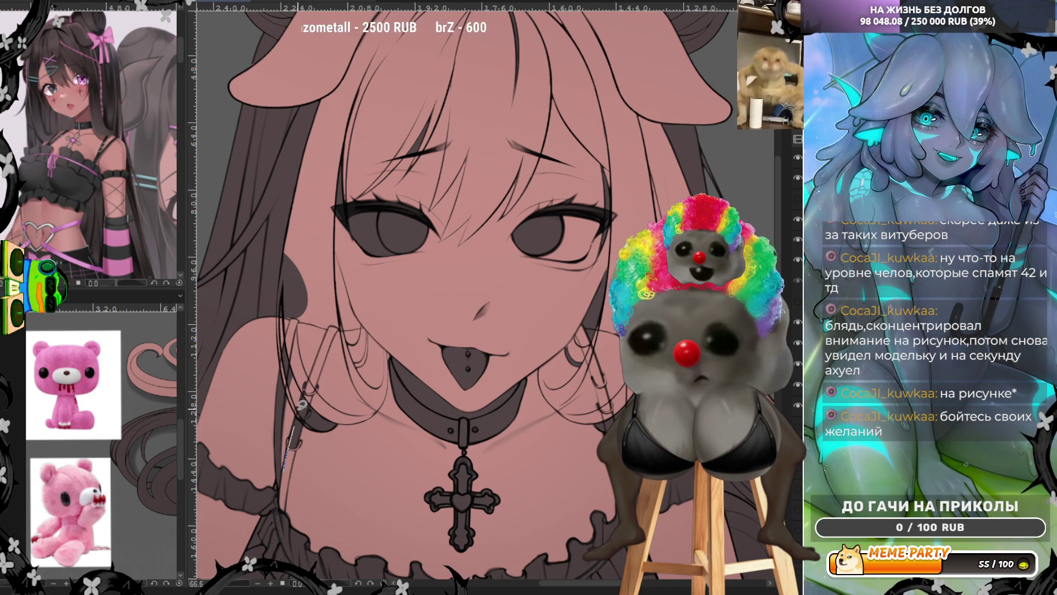
mouse_move(284, 405)
left_mouse_down()
mouse_move(285, 467)
mouse_move(302, 338)
left_mouse_up()
key("ctrl+z")
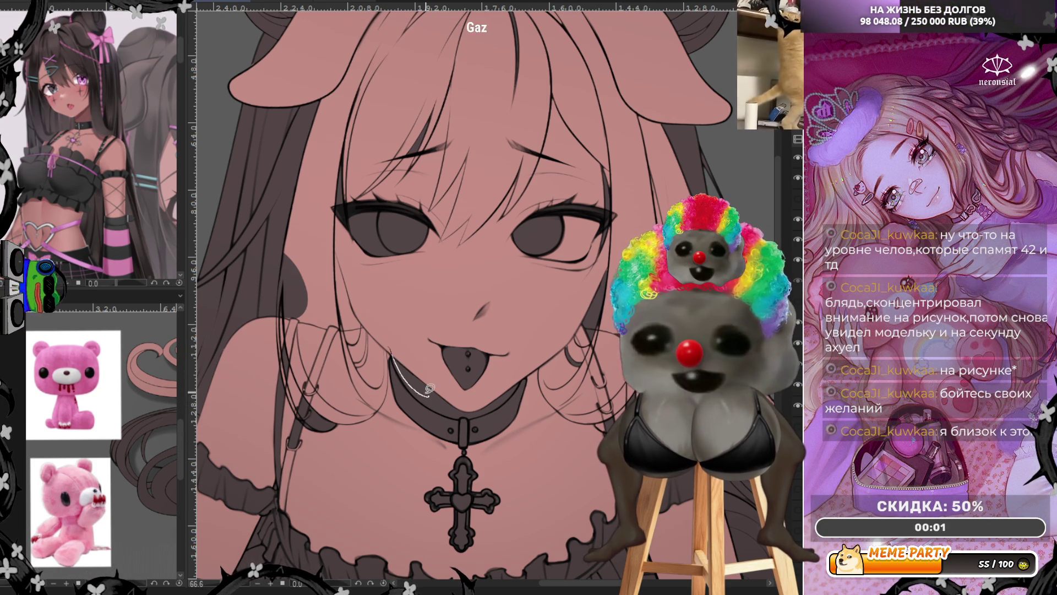
Ink a light line along the choker's upper edge, redrawing it until it fits.
left_click_drag(393, 344, 457, 415)
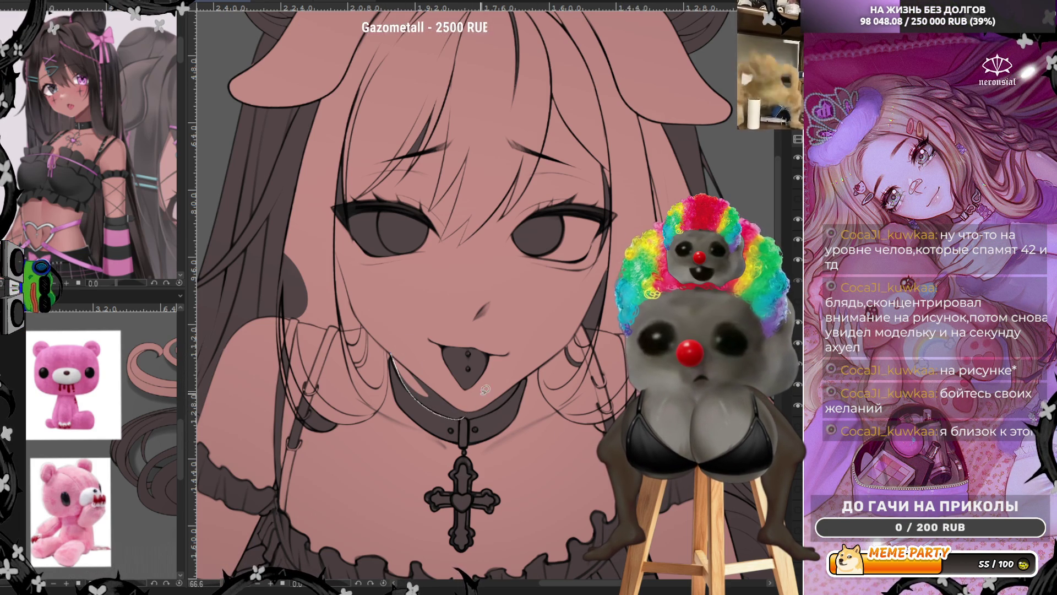
key("ctrl+z")
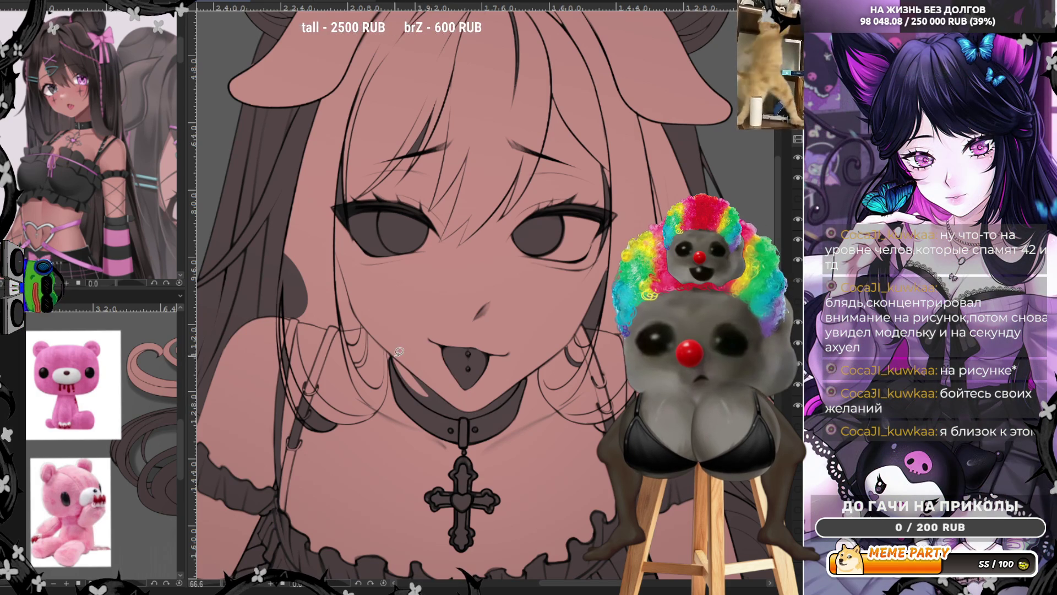
left_click_drag(393, 347, 418, 392)
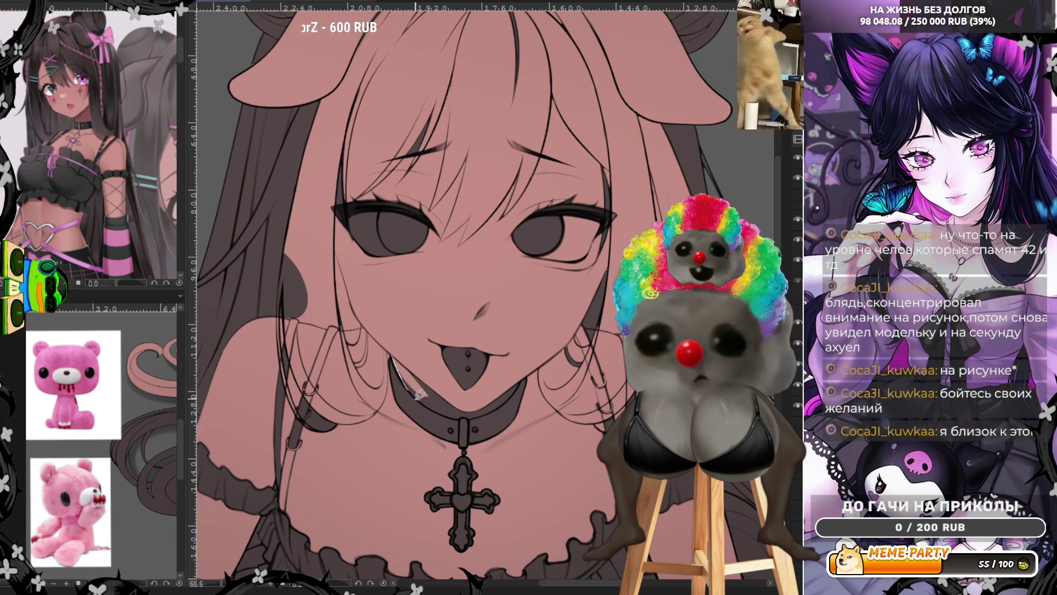
key("ctrl+z")
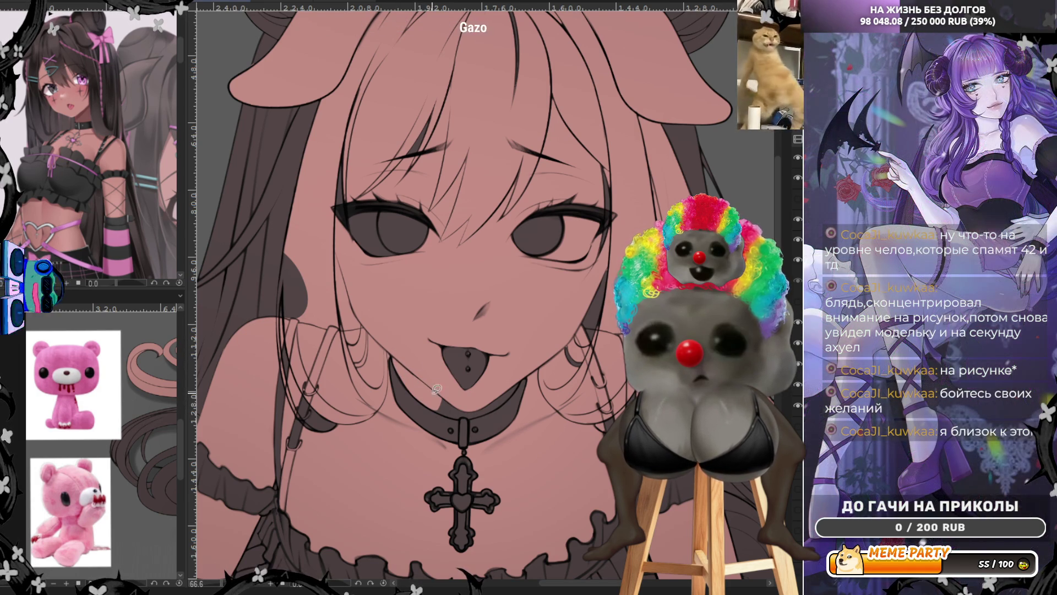
left_click_drag(455, 415, 530, 358)
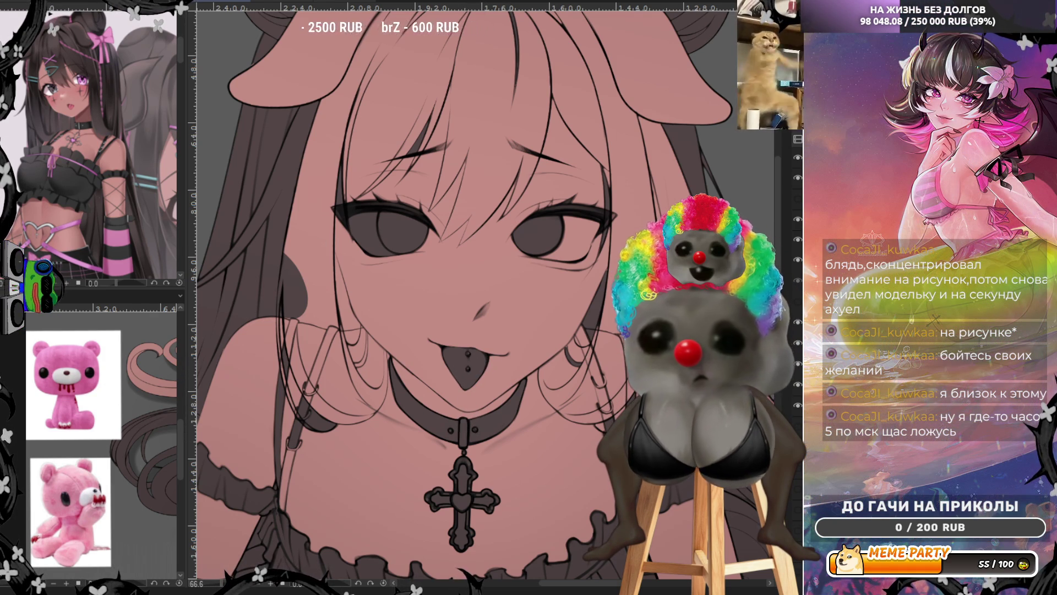
Draw a line down the shoulder strap, then hide the fine lineart strokes to compare.
left_click_drag(302, 435, 316, 392)
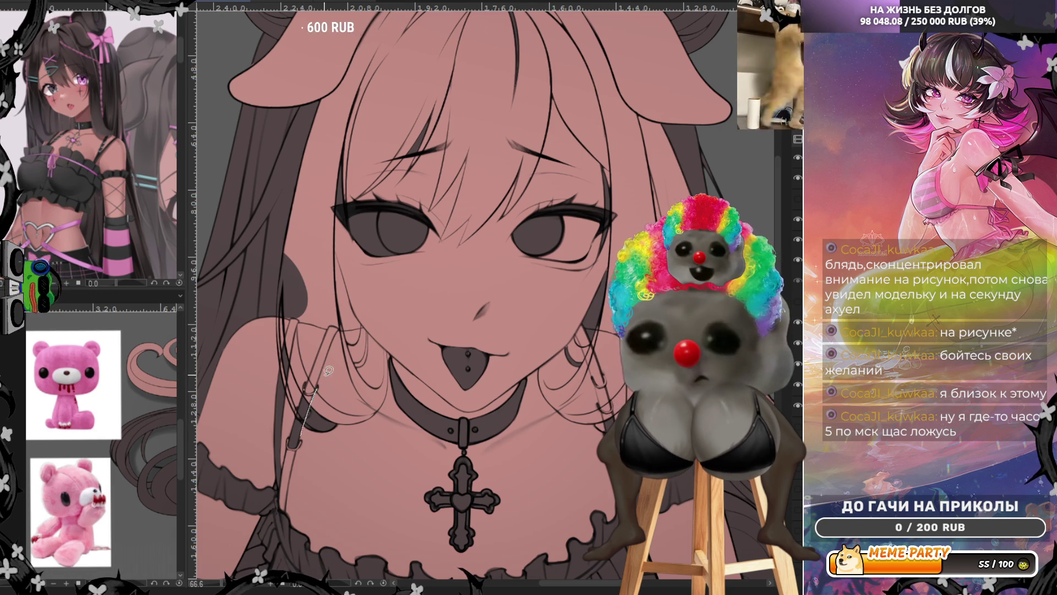
left_click_drag(346, 439, 347, 438)
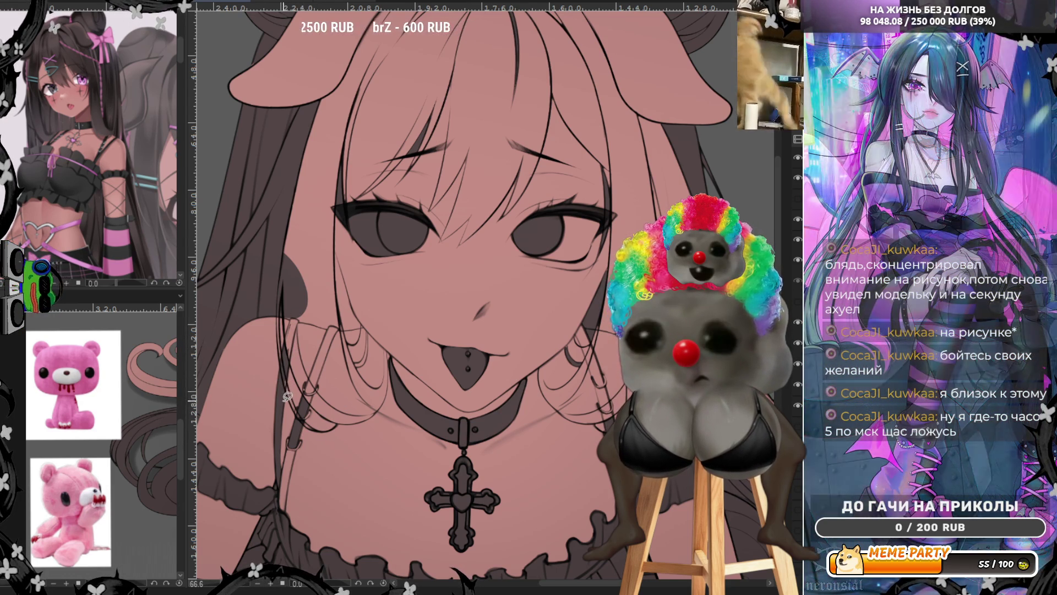
key("ctrl+z")
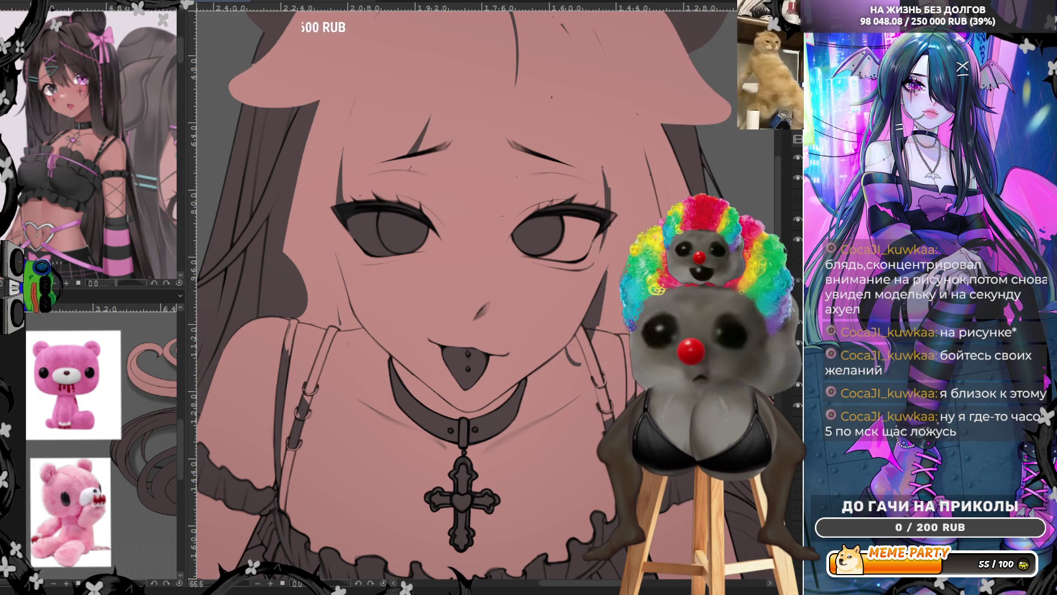
Bring back the fine lineart and the blue hair sketch, faded to a faint guide.
key("ctrl+y")
key("ctrl+z")
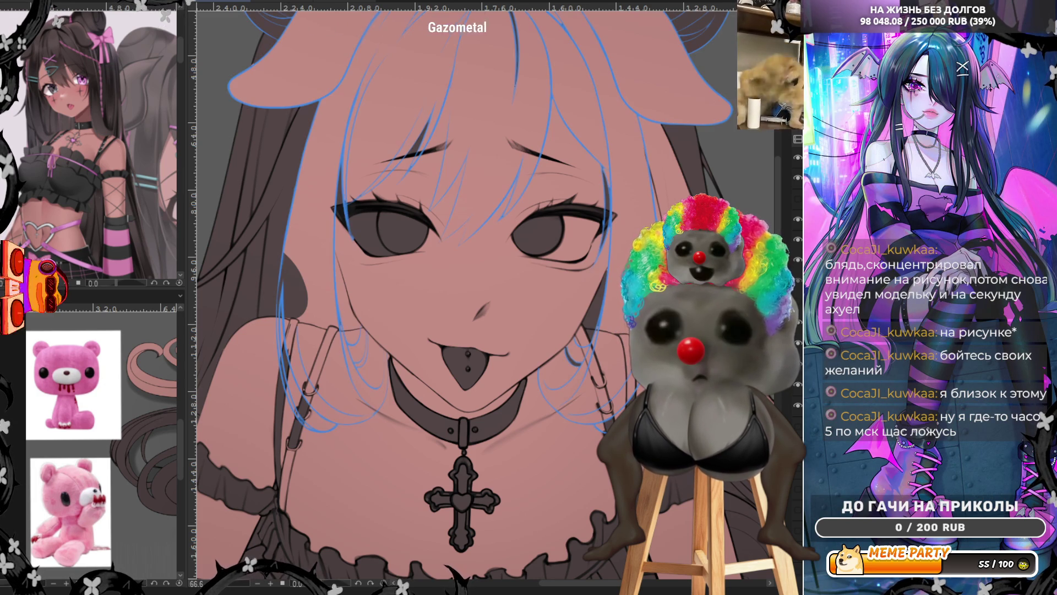
key("ctrl+y")
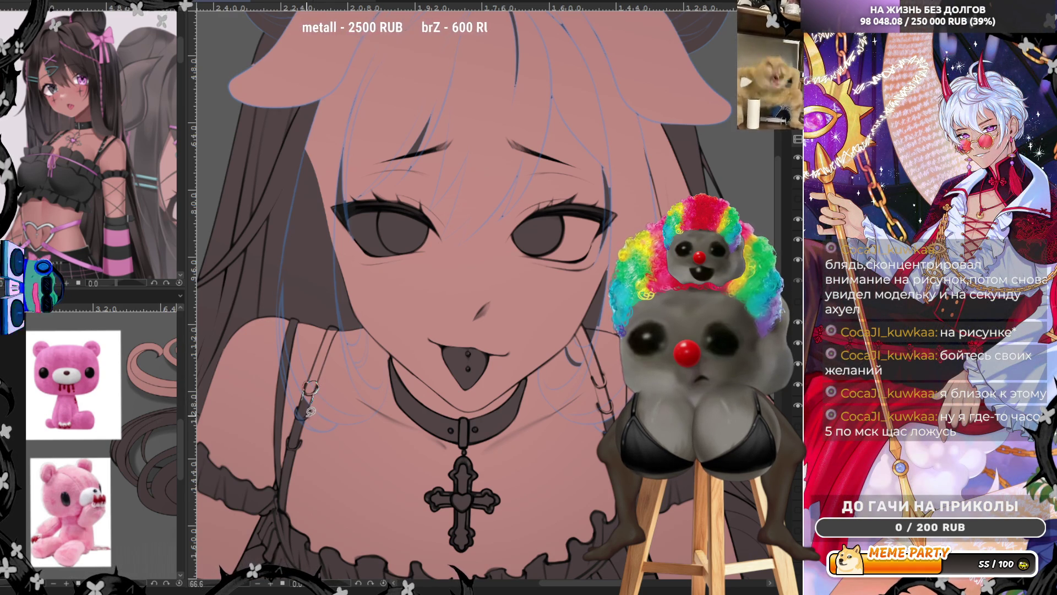
Ink the strap clasp with its pin and darken the right shoulder strap.
left_click_drag(302, 412, 315, 367)
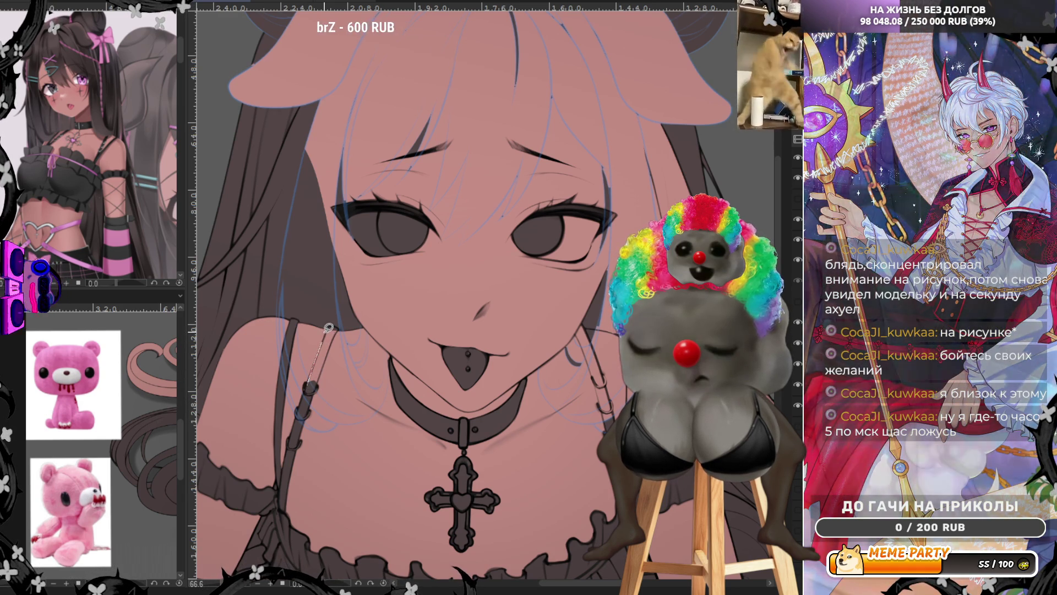
left_click_drag(337, 324, 315, 388)
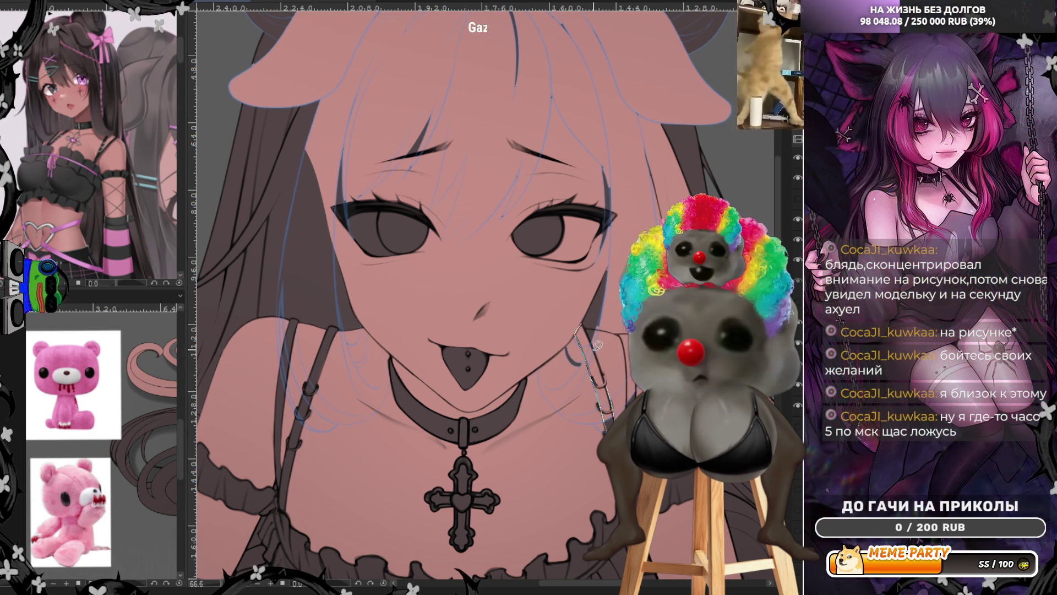
mouse_move(588, 320)
left_mouse_down()
mouse_move(608, 397)
mouse_move(603, 385)
left_mouse_up()
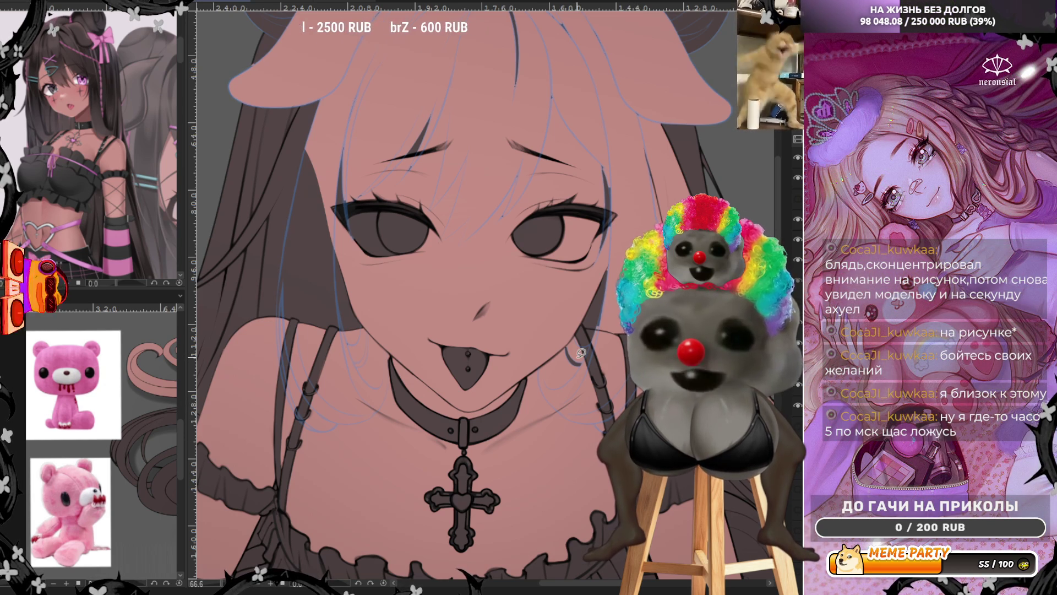
scroll(581, 353, "down", 2)
Make the dark front hair fill layer visible.
scroll(626, 332, "down", 3)
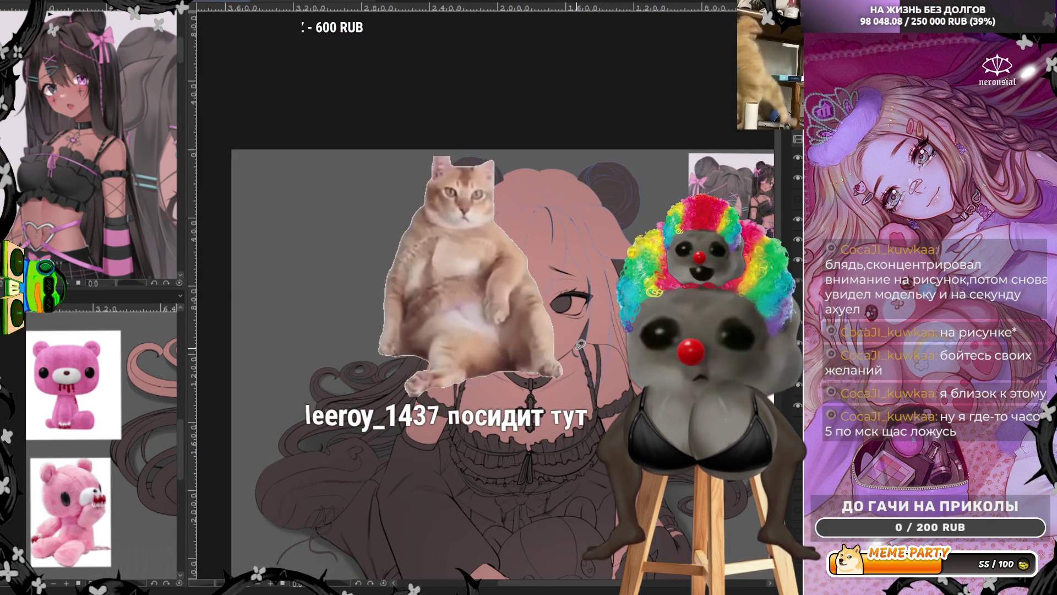
scroll(626, 332, "up", 2)
scroll(620, 162, "up", 2)
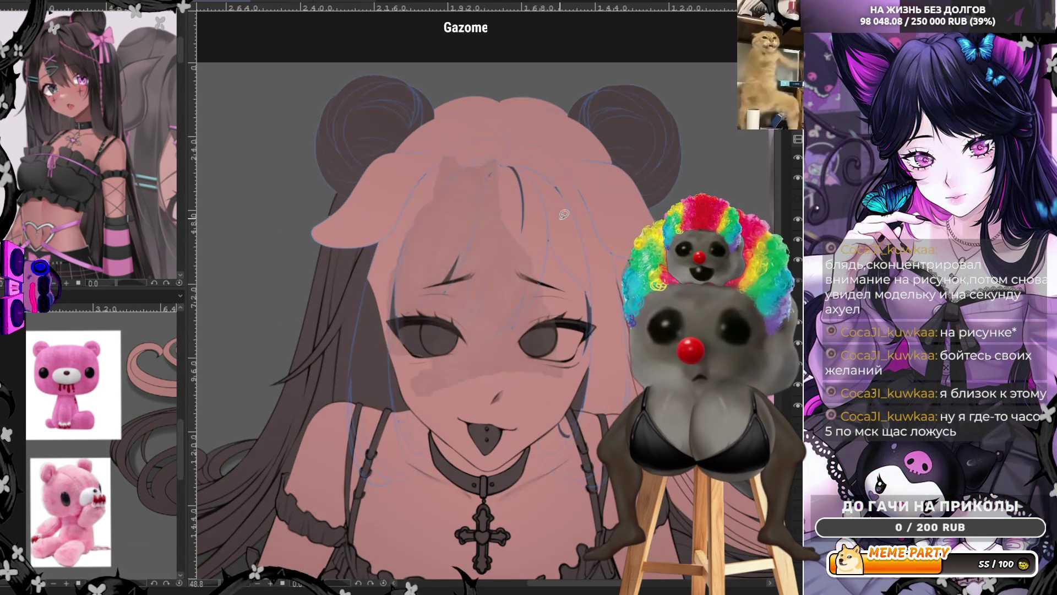
left_click(798, 302)
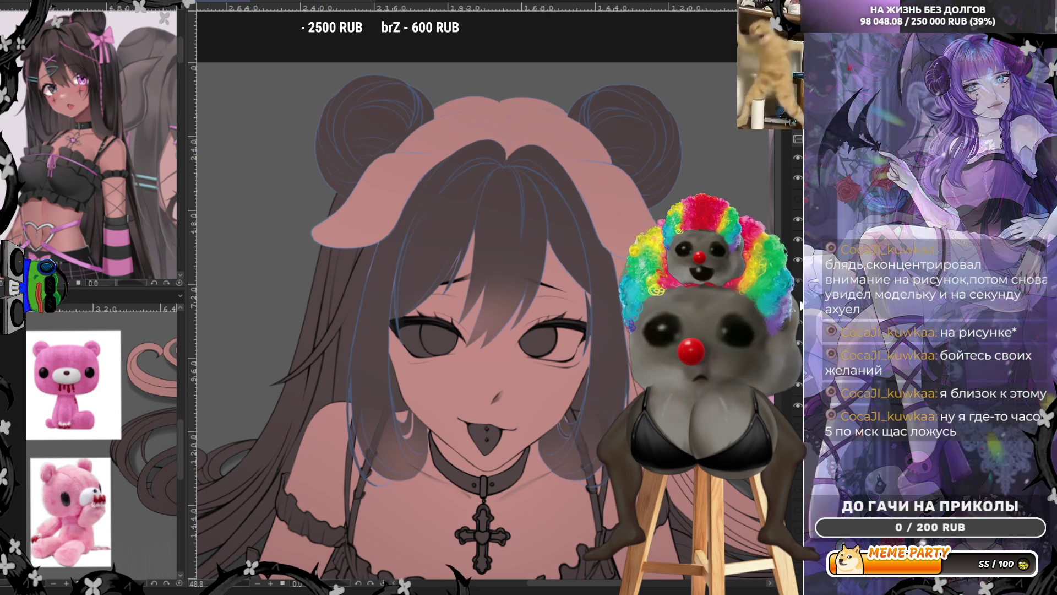
Lasso around the bear ear and delete the pink fill spilling there.
left_click_drag(300, 163, 573, 223)
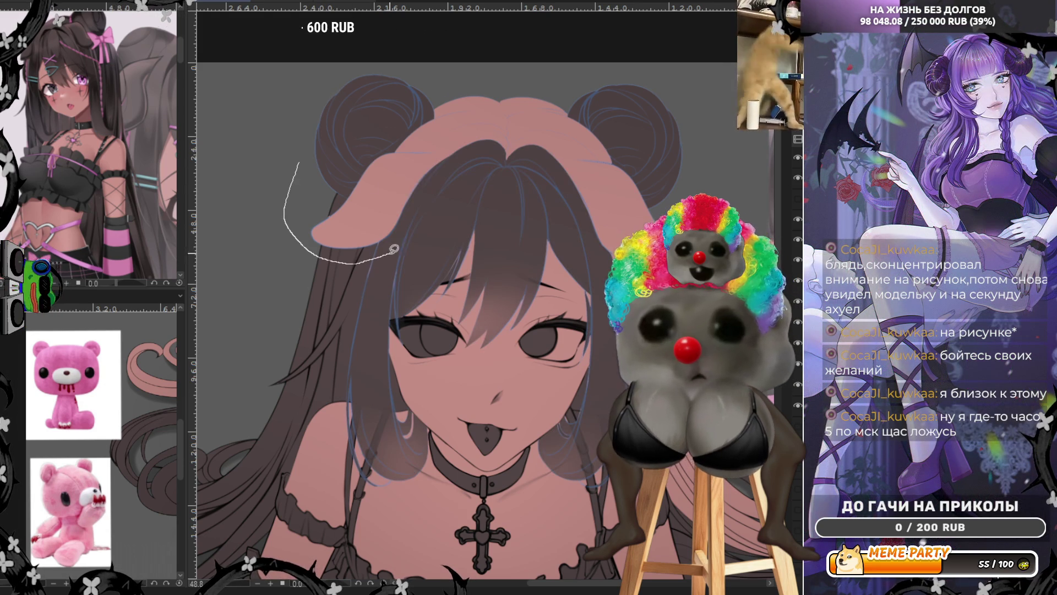
left_click_drag(617, 269, 682, 61)
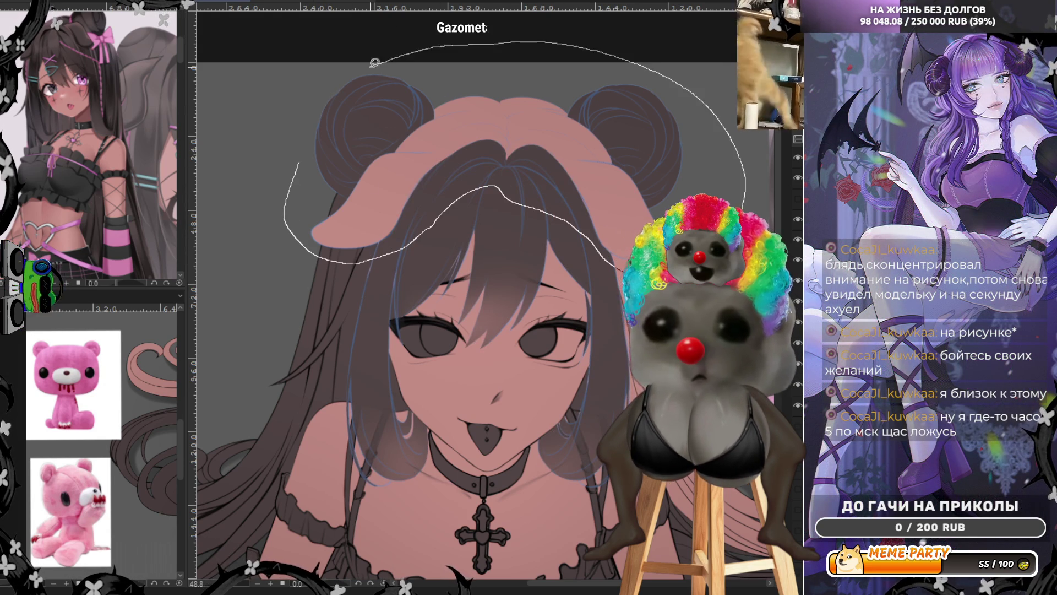
key("Delete")
scroll(413, 275, "up", 2)
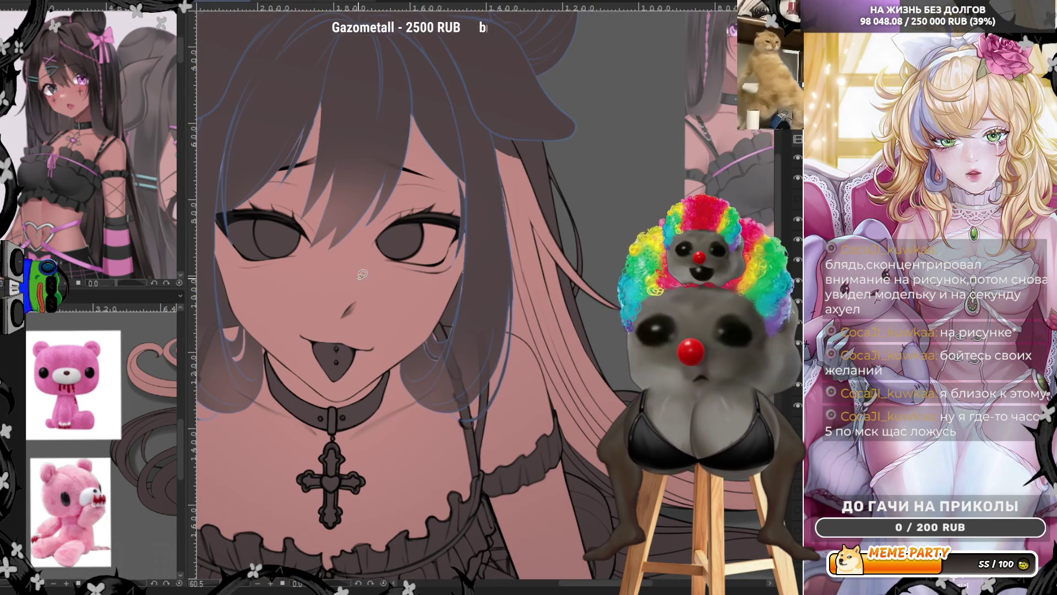
left_click_drag(452, 370, 443, 370)
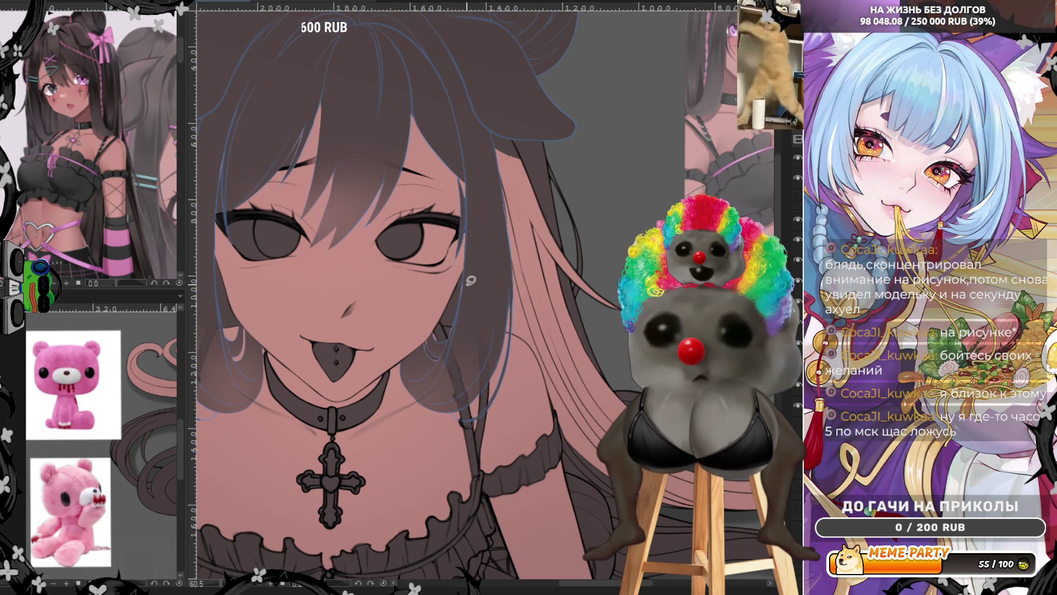
Remove the dark hair fill over the face, checking it with undo and redo.
key("Delete")
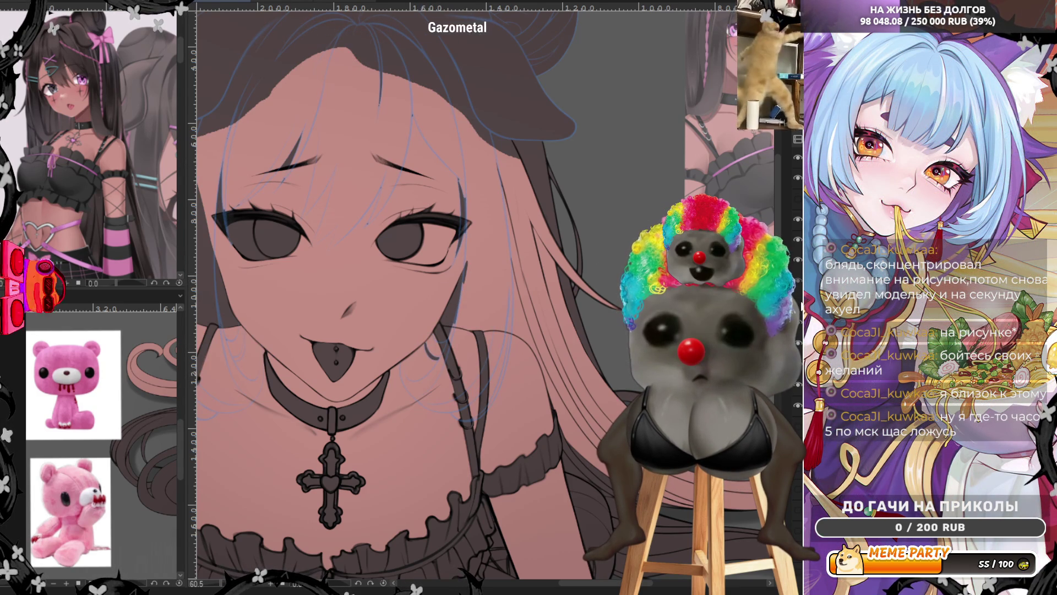
key("ctrl+z")
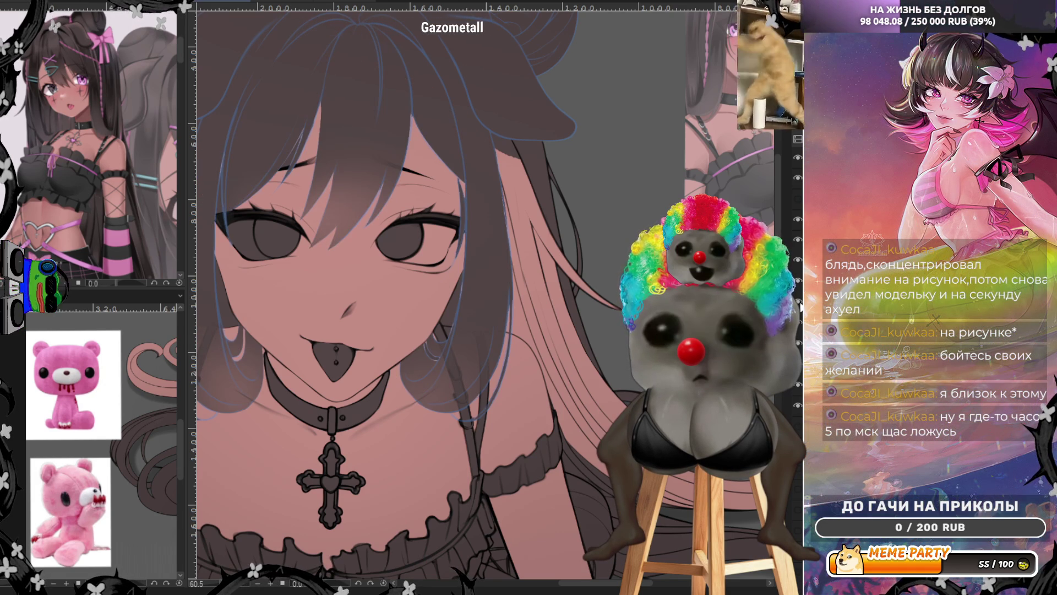
key("ctrl+z")
key("ctrl+y")
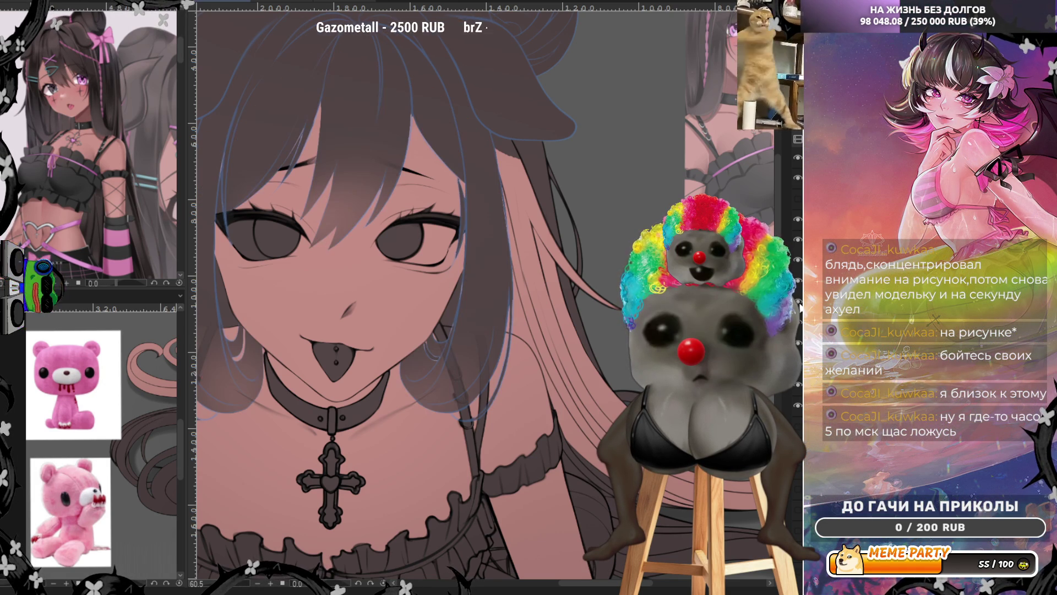
key("ctrl+z")
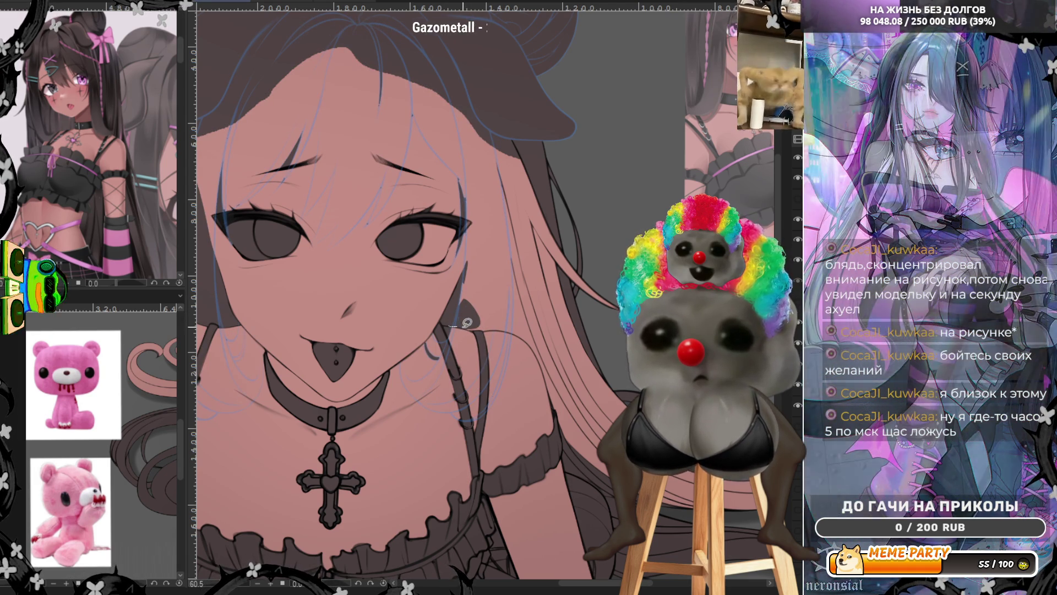
Deepen the shadow beside the neck, hide the blue sketch, and clear the left eye's dark iris fill.
left_click_drag(502, 312, 443, 327)
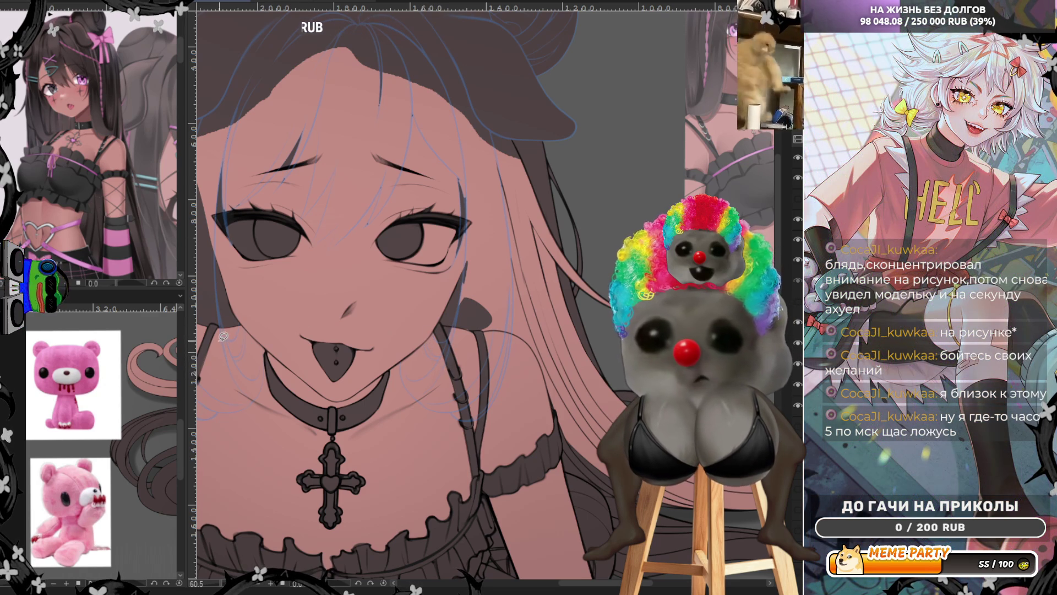
left_click_drag(268, 333, 316, 345)
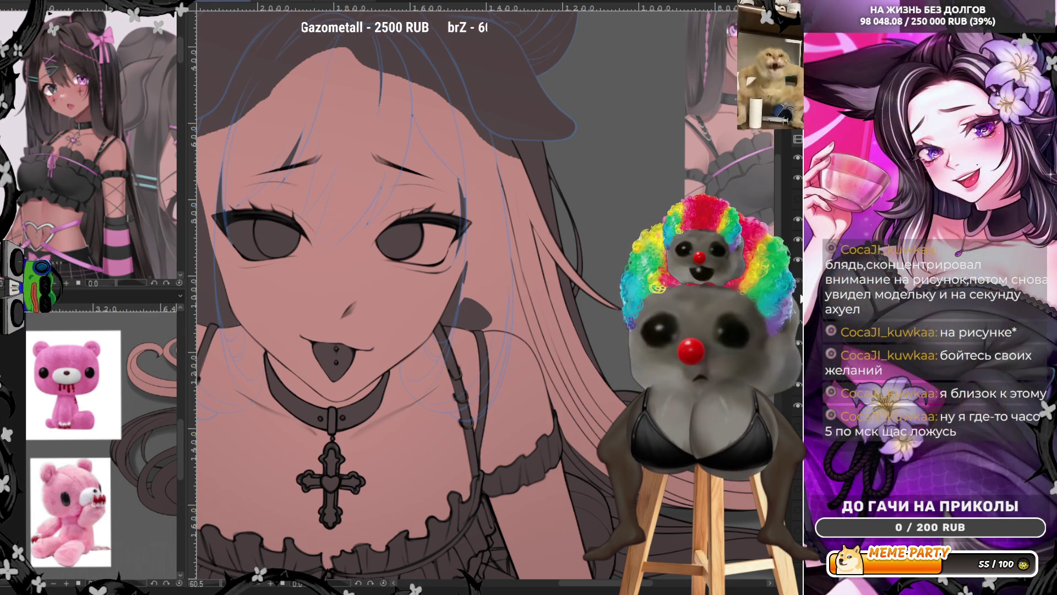
left_click(798, 261)
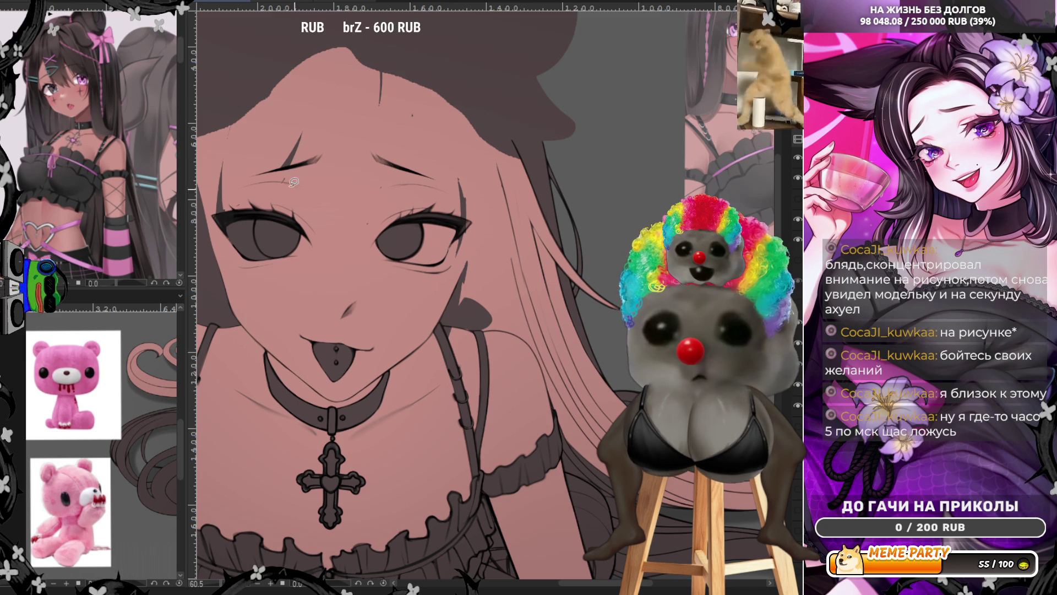
mouse_move(303, 105)
left_mouse_down()
mouse_move(212, 195)
mouse_move(336, 224)
mouse_move(408, 151)
left_mouse_up()
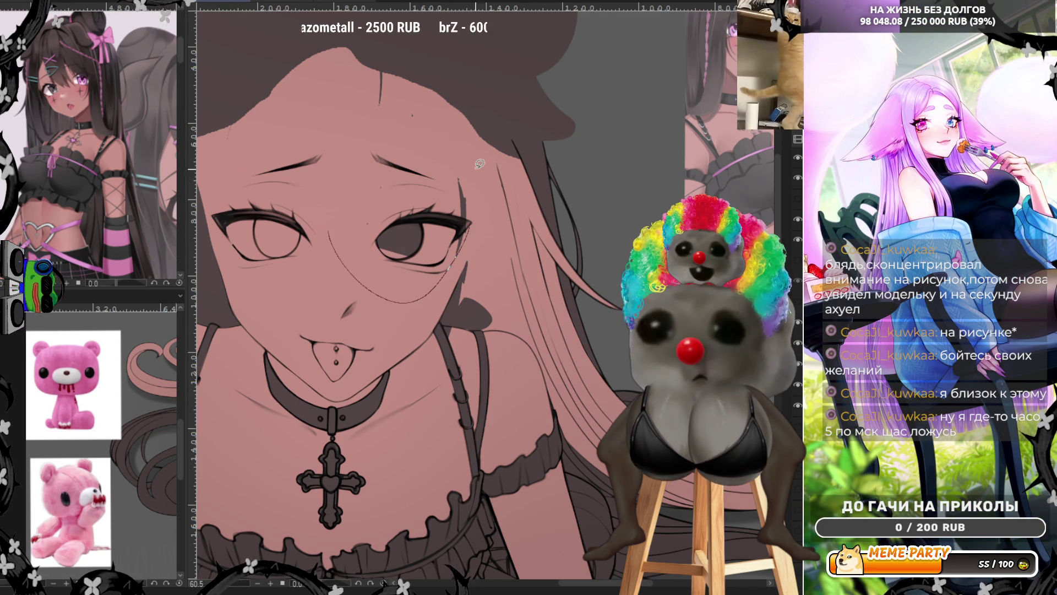
Show the blue sketch and lasso-fill the long hair strand beside the cheek dark brown.
left_click_drag(421, 283, 294, 112)
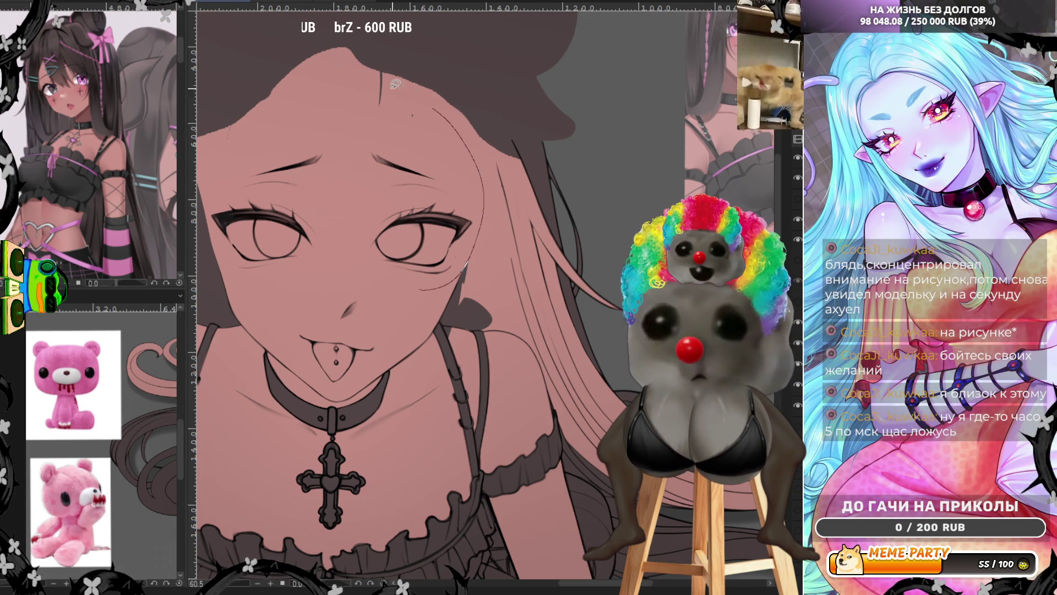
left_click_drag(219, 134, 243, 143)
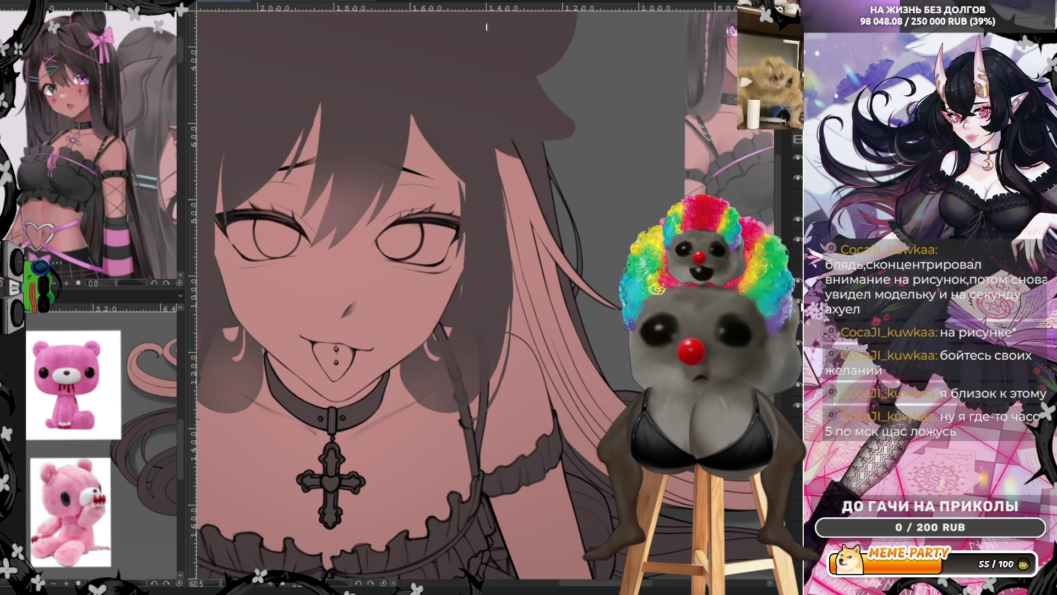
left_click(794, 258)
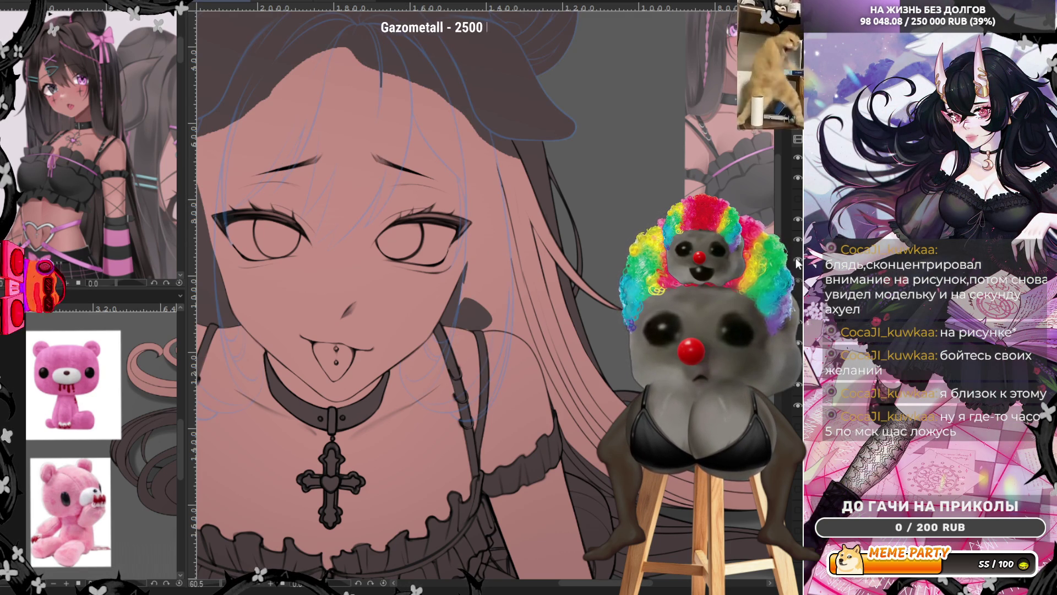
mouse_move(496, 196)
left_mouse_down()
mouse_move(460, 306)
mouse_move(578, 197)
left_mouse_up()
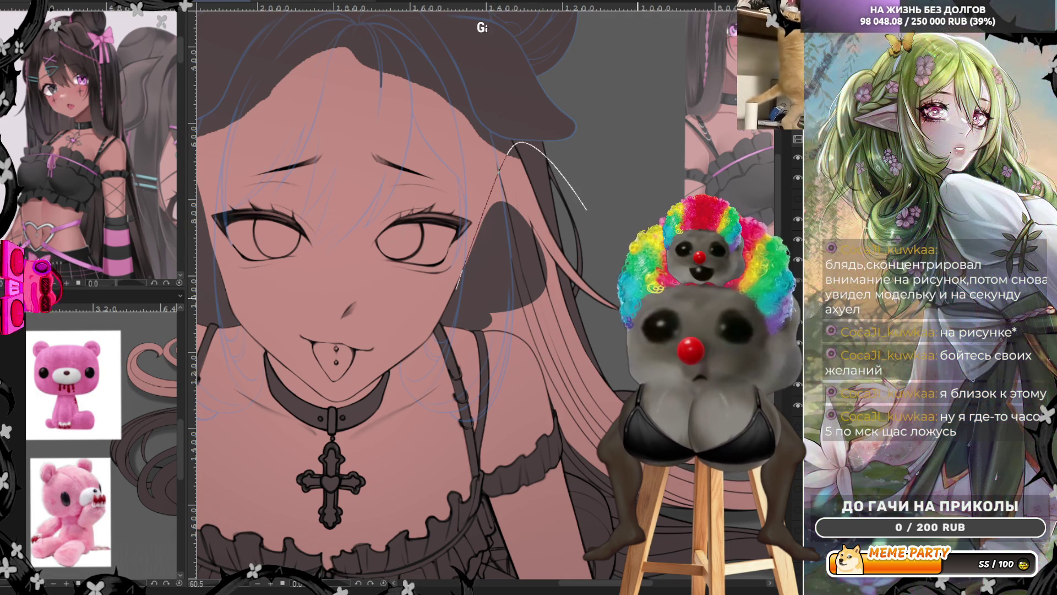
left_click_drag(581, 343, 474, 322)
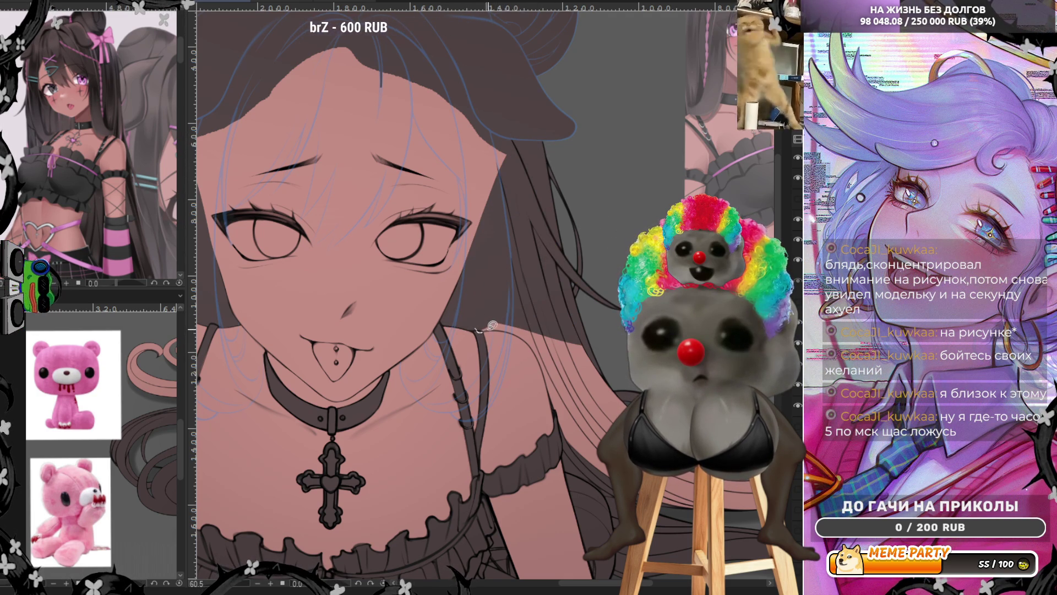
mouse_move(566, 318)
left_mouse_down()
mouse_move(487, 328)
mouse_move(505, 329)
left_mouse_up()
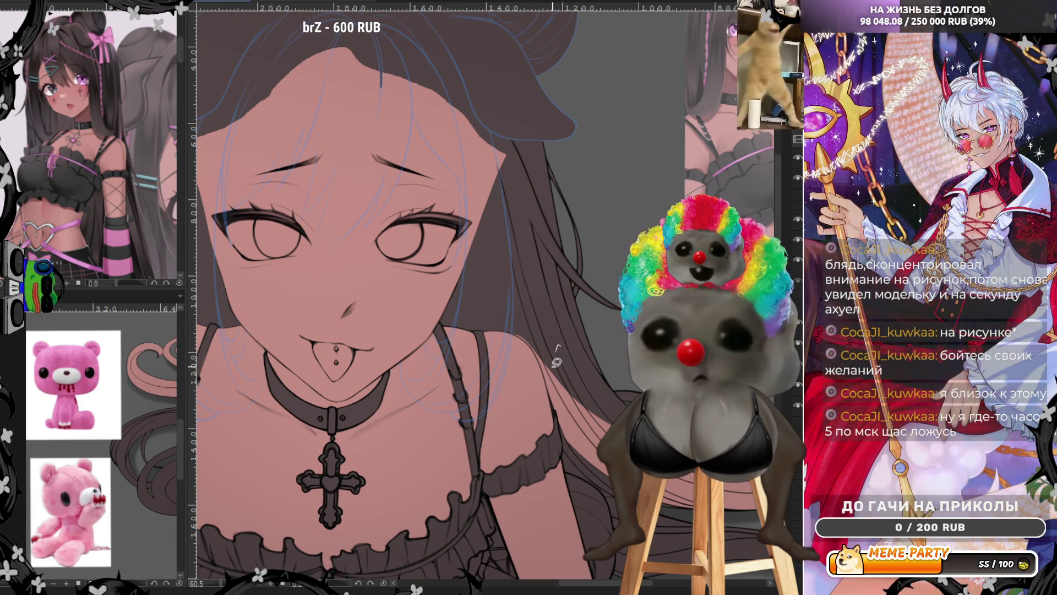
left_click_drag(539, 346, 669, 553)
Check the reference images, lasso-fill the hair past the right shoulder dark, and fit the whole figure in view.
key("ctrl+Tab")
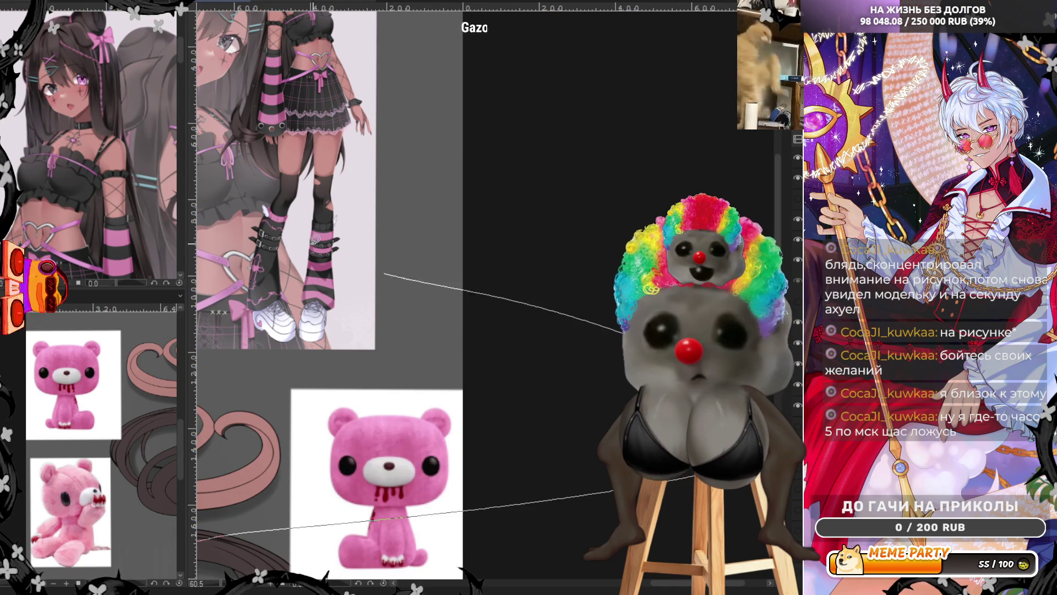
key("ctrl+Tab")
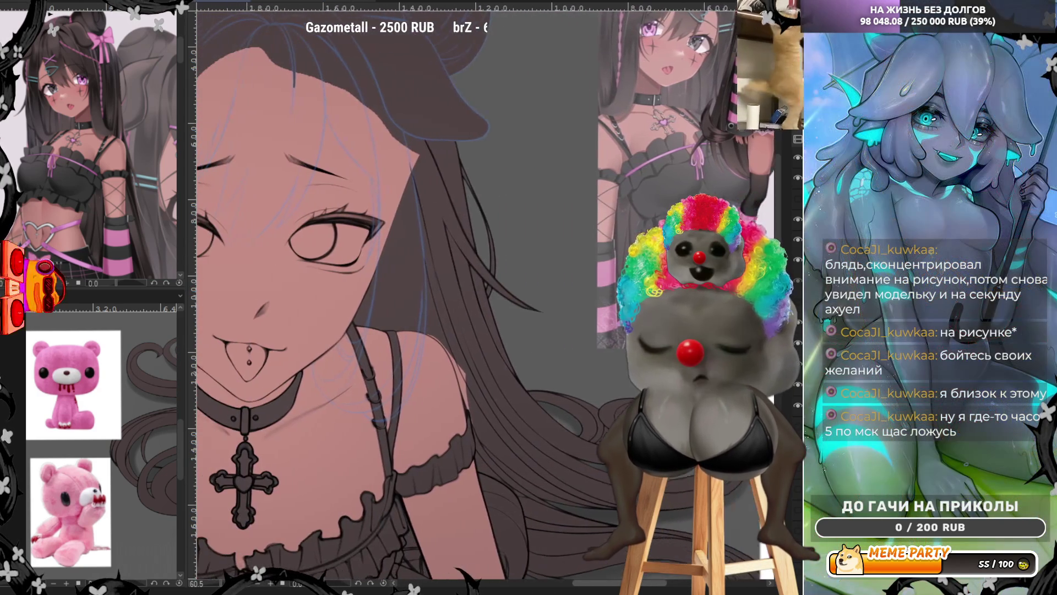
left_click_drag(423, 329, 508, 329)
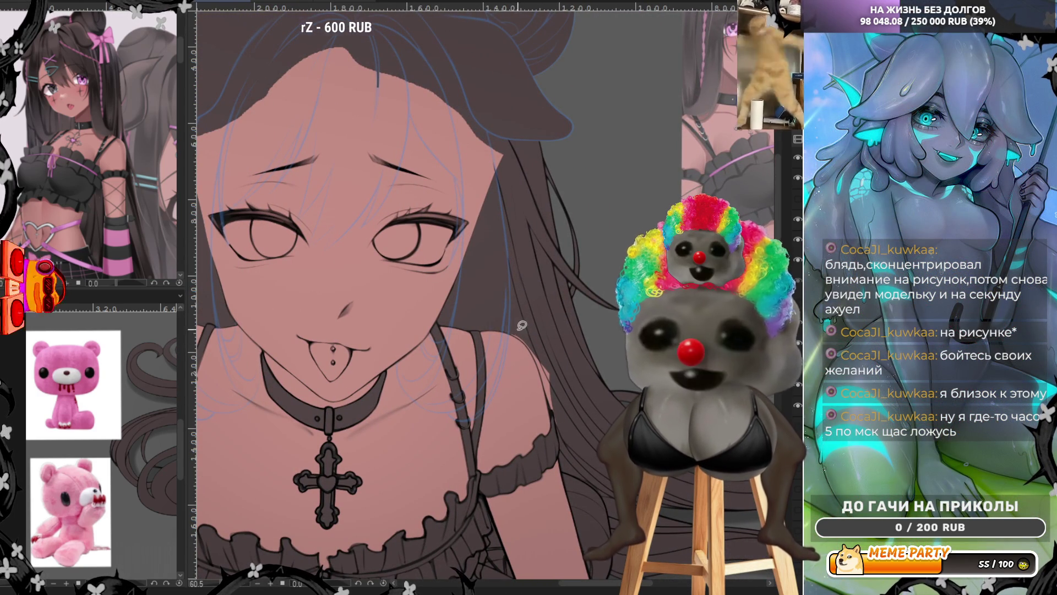
mouse_move(505, 329)
left_mouse_down()
mouse_move(565, 441)
mouse_move(561, 328)
mouse_move(536, 352)
mouse_move(569, 337)
left_mouse_up()
left_click_drag(550, 389, 509, 307)
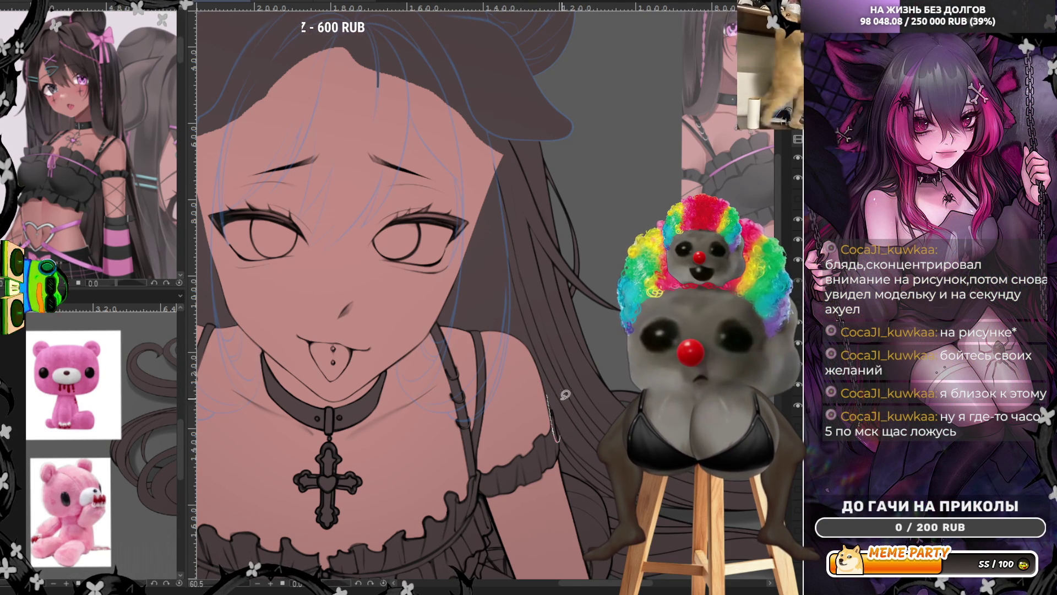
key("ctrl+0")
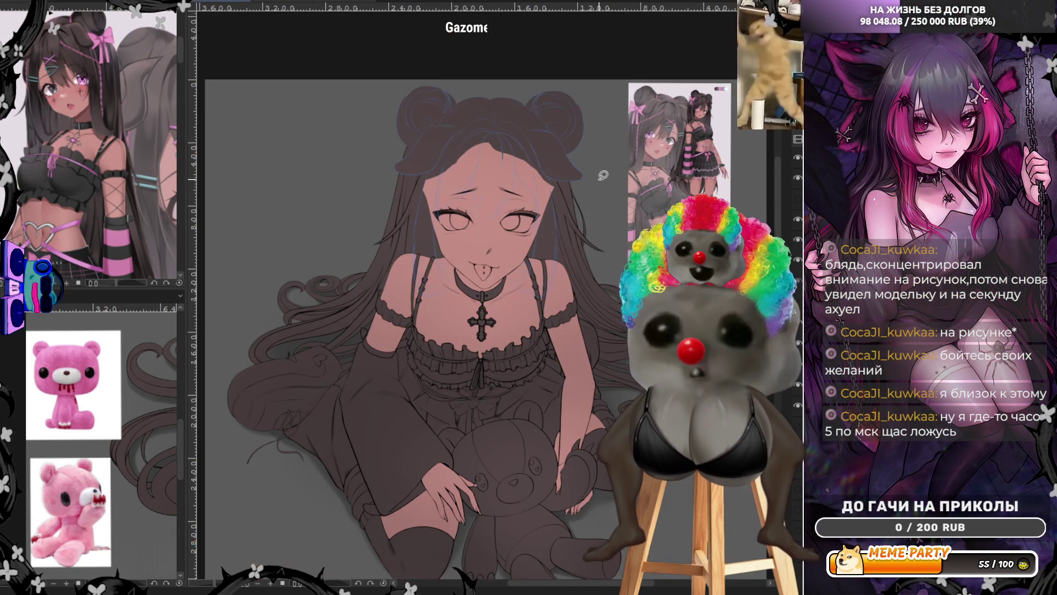
scroll(523, 88, "up", 3)
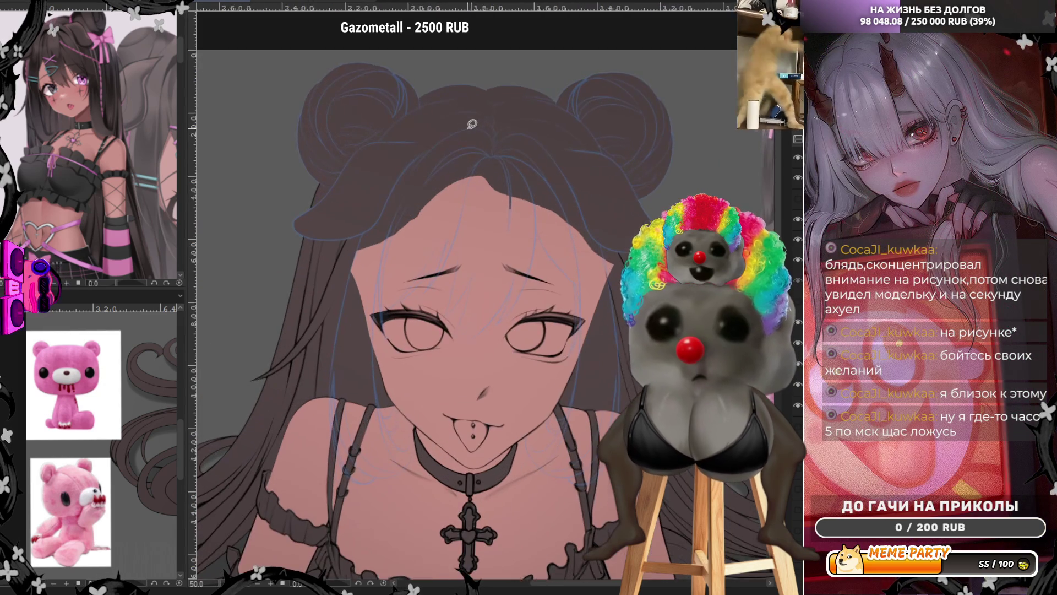
Lasso-fill a new hairline across the forehead in the hair colour.
scroll(420, 263, "up", 2)
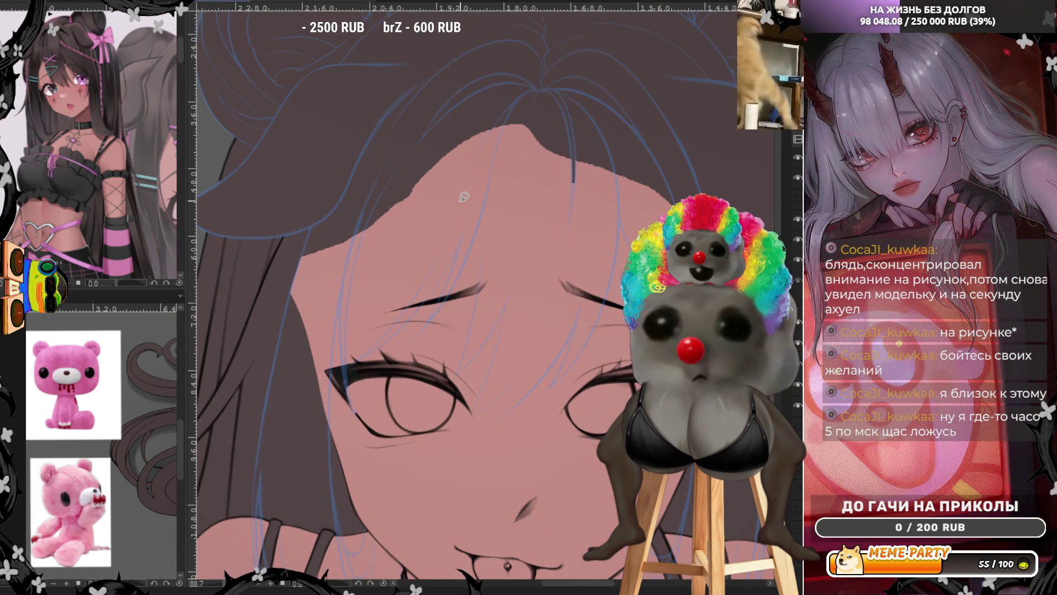
scroll(466, 197, "down", 2)
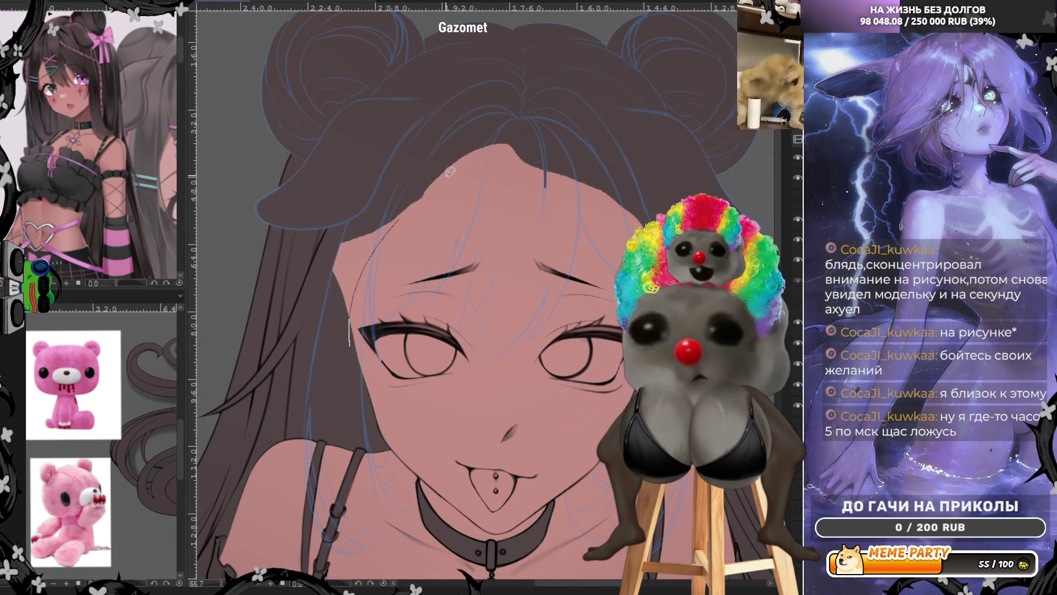
left_click_drag(437, 179, 633, 231)
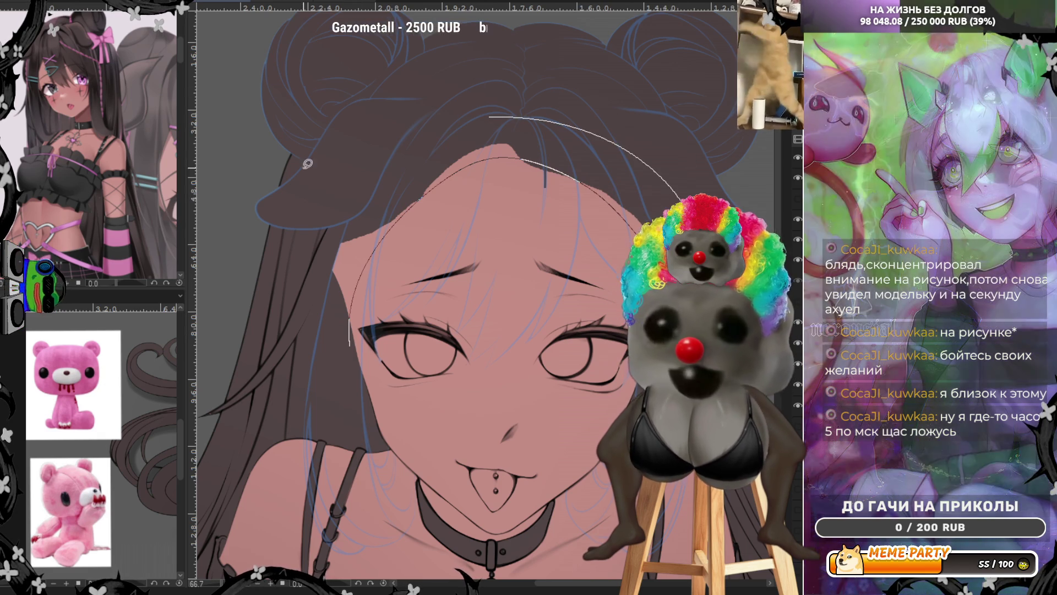
left_click_drag(708, 174, 303, 197)
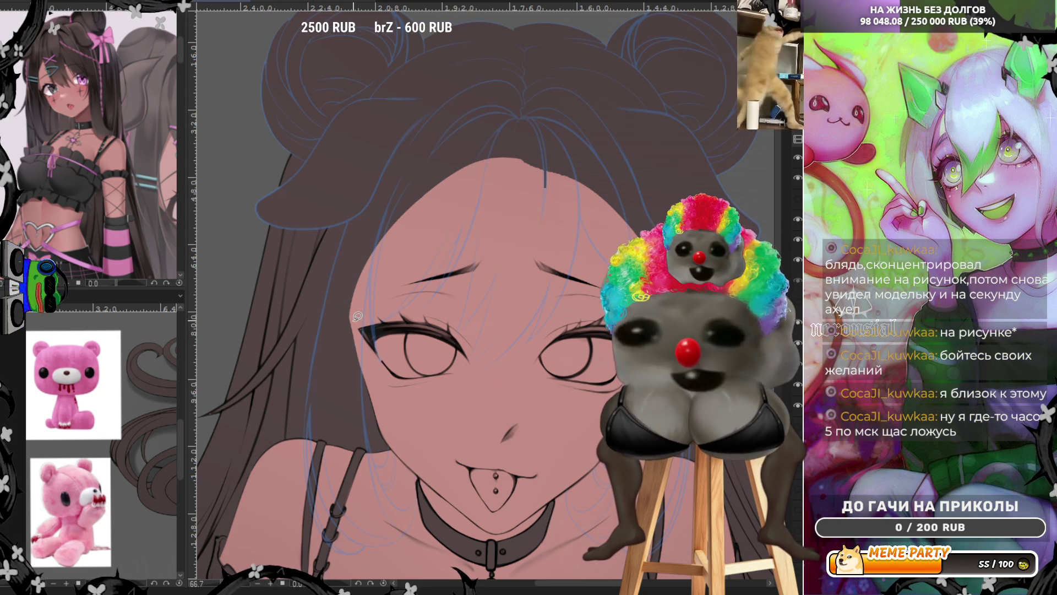
Refill the forehead under the hairline with skin colour, then flip the canvas horizontally.
mouse_move(368, 370)
left_mouse_down()
mouse_move(599, 166)
mouse_move(641, 223)
left_mouse_up()
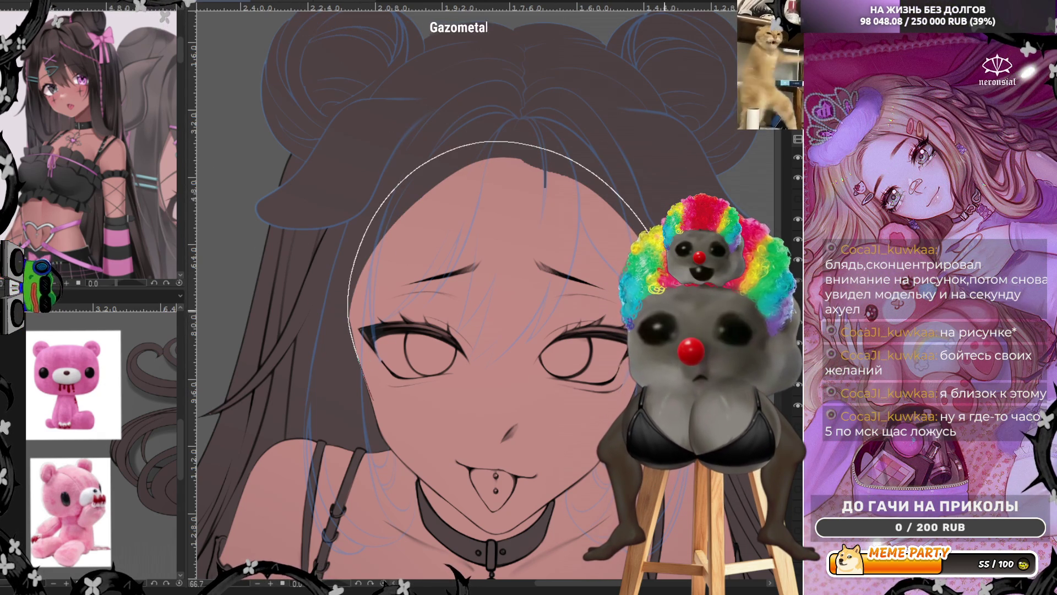
left_click_drag(603, 273, 444, 321)
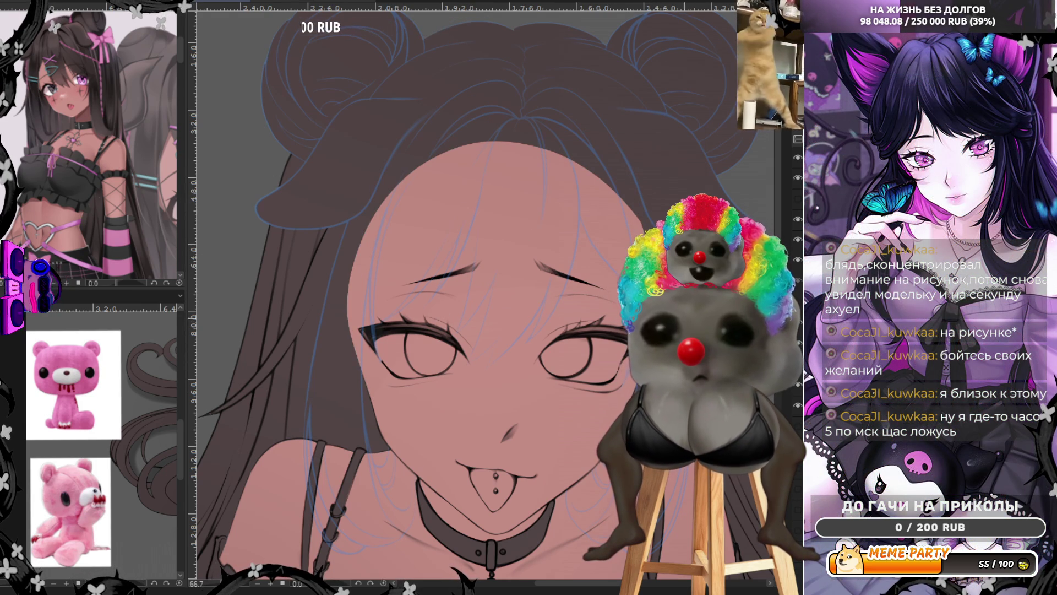
key("h")
mouse_move(396, 158)
left_mouse_down()
mouse_move(348, 200)
mouse_move(331, 361)
mouse_move(285, 343)
left_mouse_up()
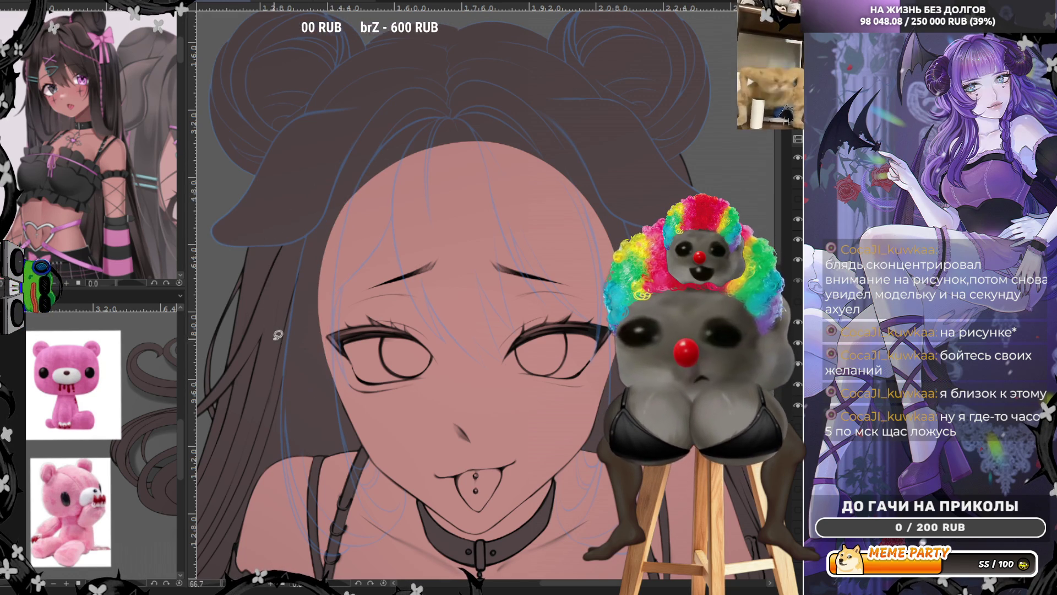
Redraw the stroke on the teddy bear's arm darker.
scroll(354, 422, "down", 5)
scroll(354, 421, "up", 2)
scroll(360, 441, "up", 2)
scroll(371, 465, "up", 2)
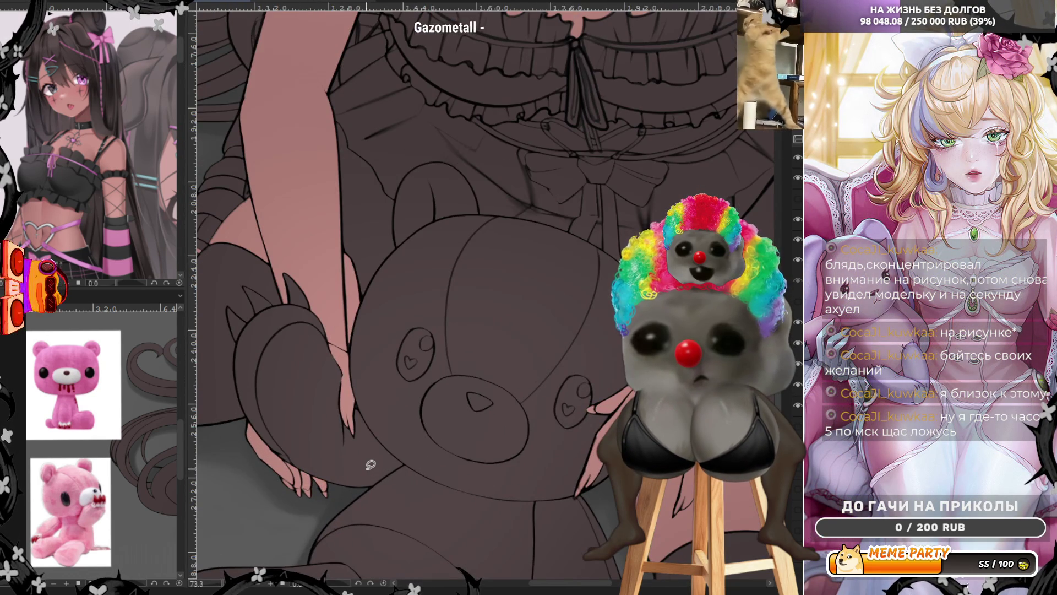
scroll(371, 465, "down", 2)
scroll(377, 456, "down", 2)
scroll(358, 419, "up", 2)
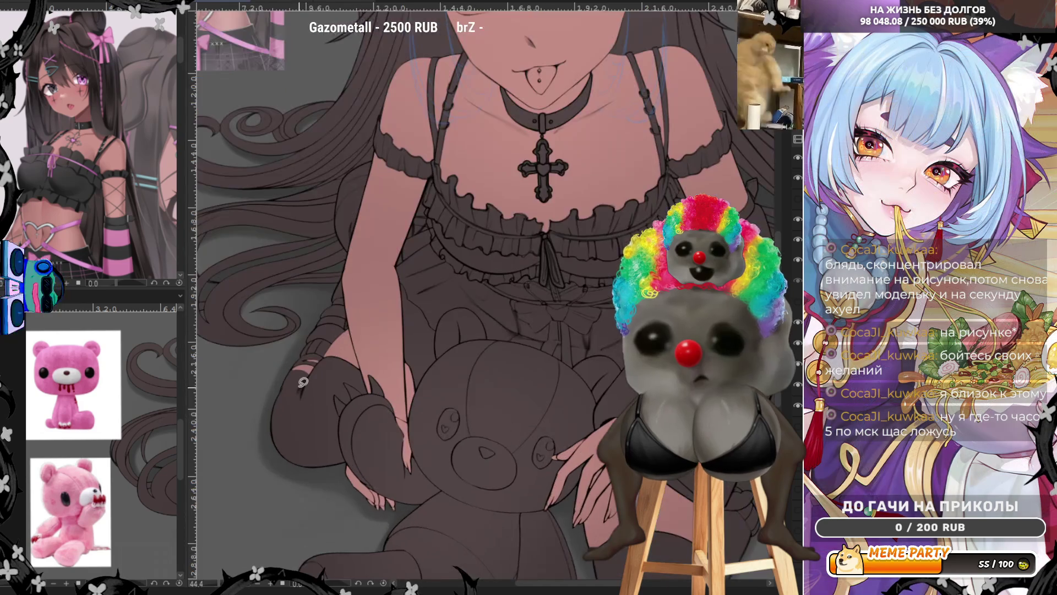
scroll(335, 385, "up", 2)
scroll(317, 348, "up", 3)
scroll(316, 348, "up", 1)
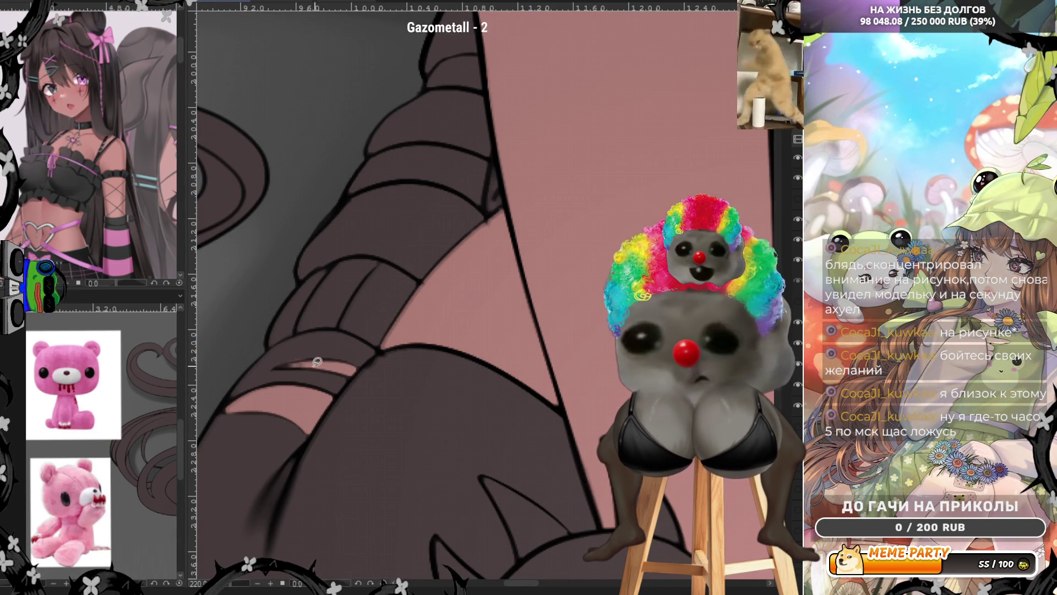
left_click_drag(278, 366, 318, 359)
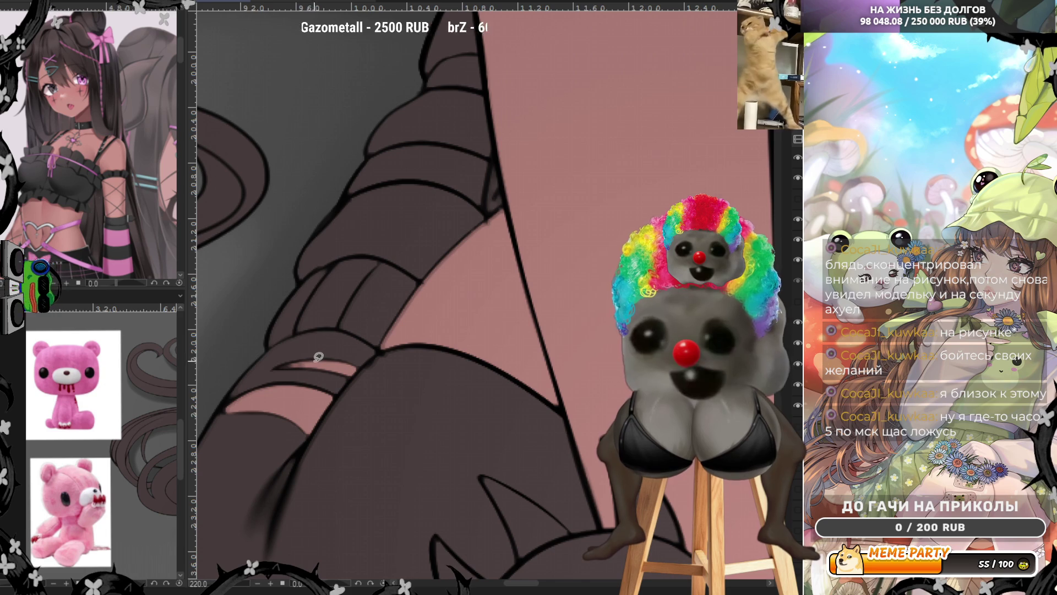
Trace a lasso shadow along the strap's left edge, undoing the redrawn attempt.
scroll(451, 311, "down", 2)
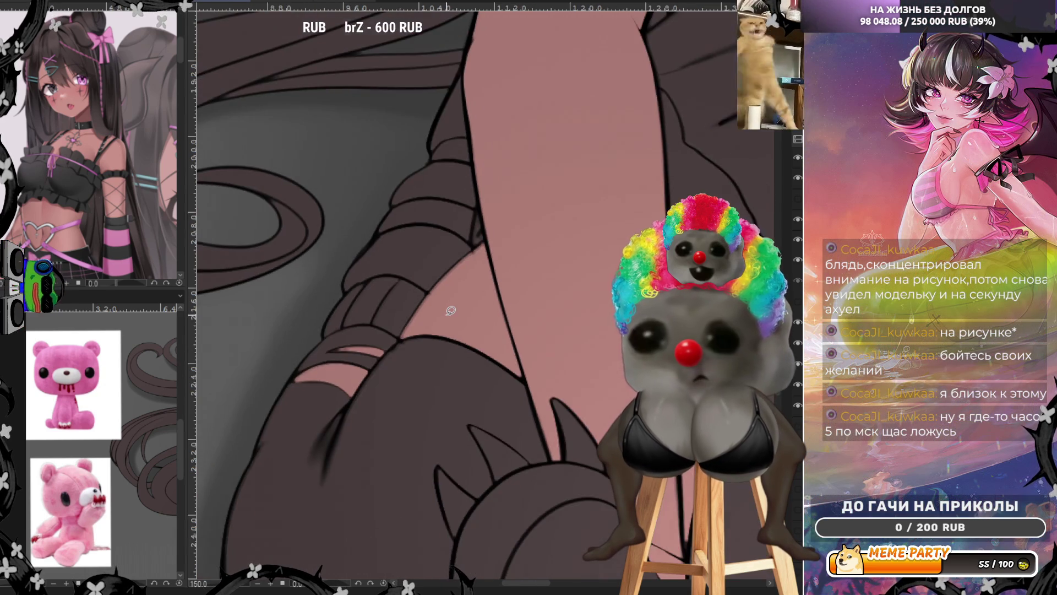
scroll(451, 311, "down", 3)
scroll(356, 380, "down", 3)
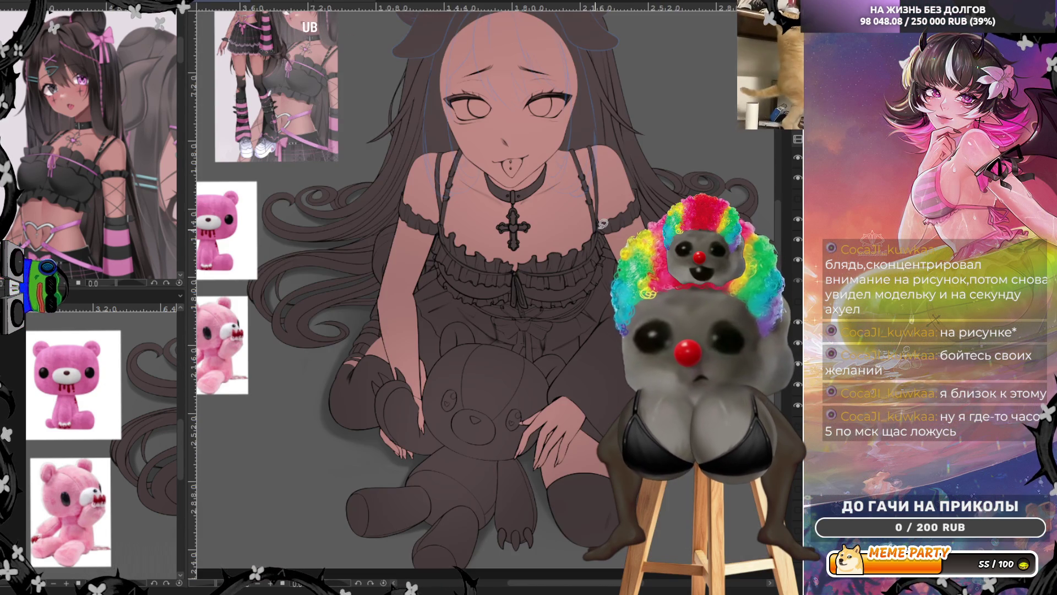
scroll(504, 272, "down", 1)
scroll(506, 248, "up", 3)
scroll(509, 225, "up", 1)
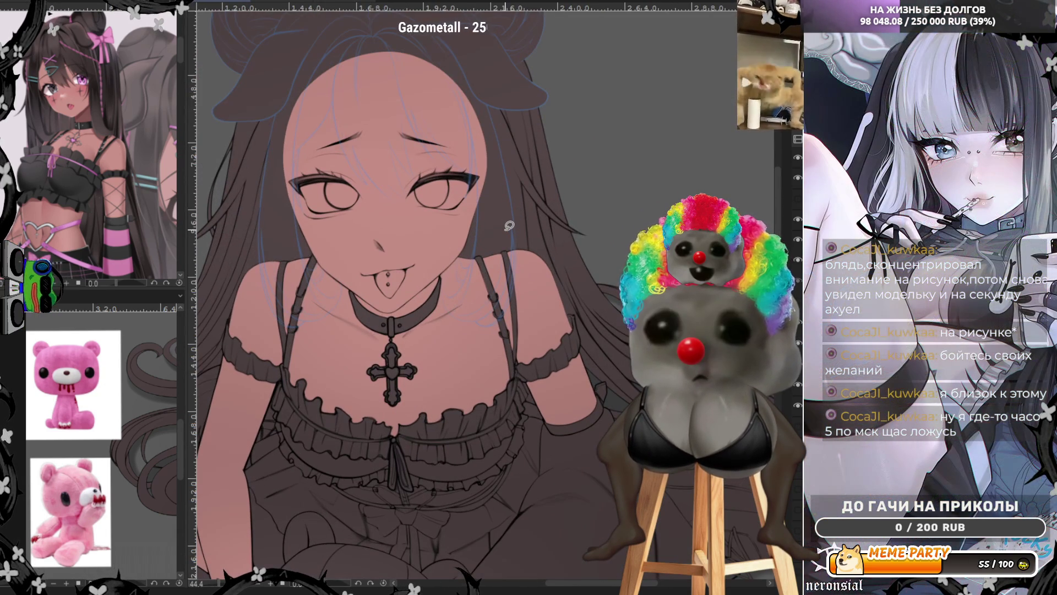
scroll(563, 304, "up", 2)
scroll(567, 317, "up", 2)
scroll(572, 328, "up", 1)
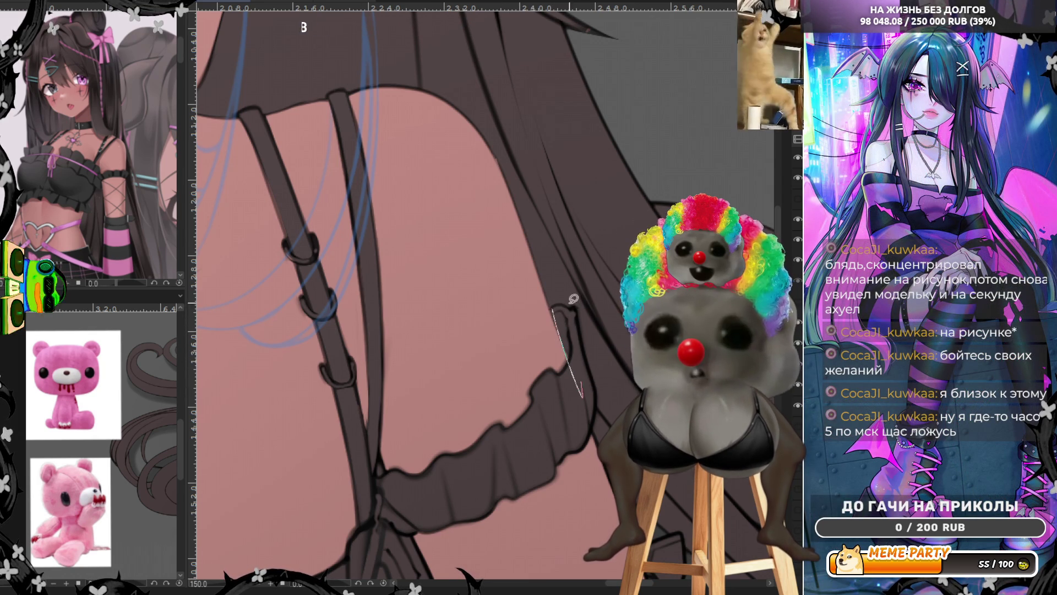
left_click_drag(252, 27, 344, 132)
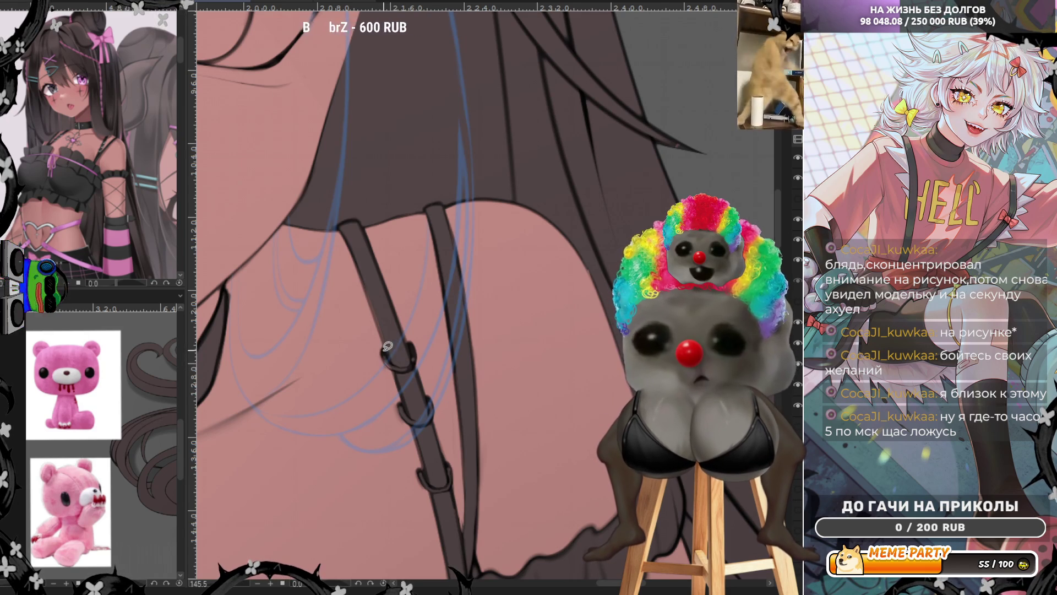
mouse_move(387, 355)
left_mouse_down()
mouse_move(363, 294)
mouse_move(394, 361)
left_mouse_up()
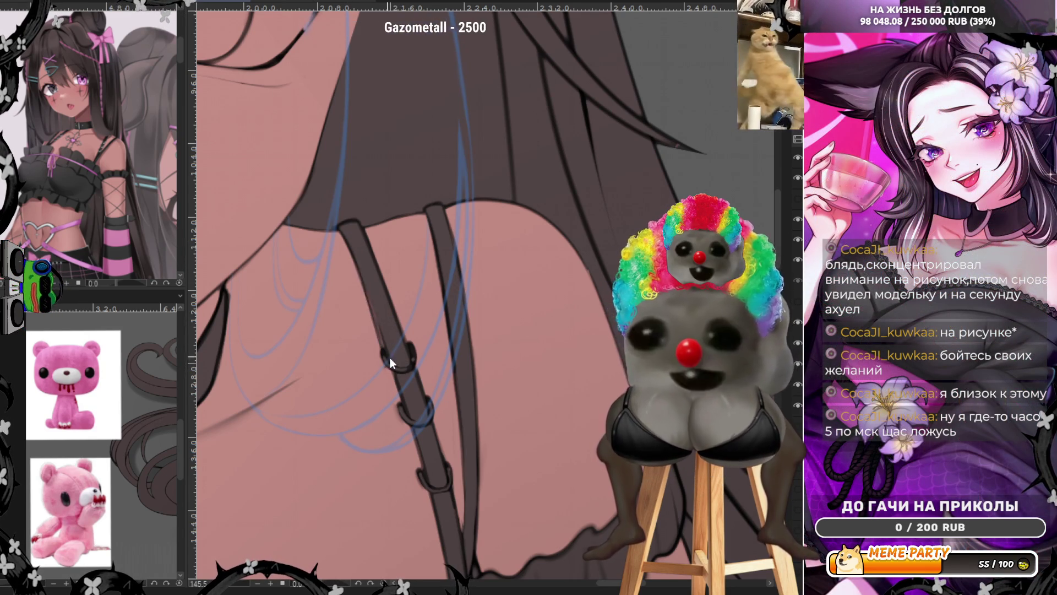
left_click_drag(358, 244, 397, 361)
key("ctrl+z")
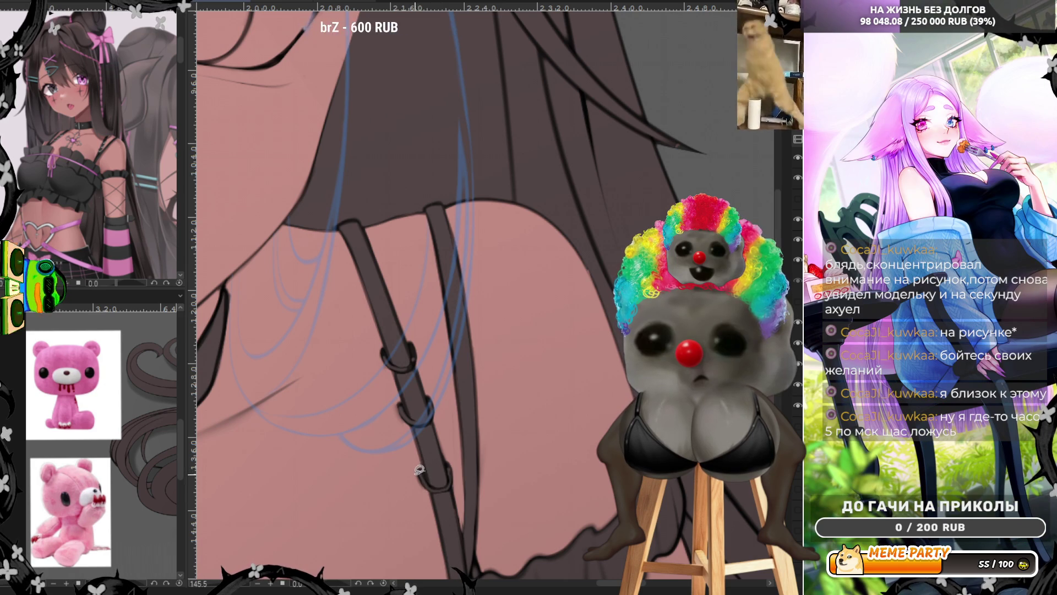
Fill dark shadows around the strap's lower ring, down its right edge and along the shoulder.
left_click_drag(444, 491, 426, 459)
mouse_move(411, 417)
left_mouse_down()
mouse_move(434, 439)
mouse_move(430, 414)
left_mouse_up()
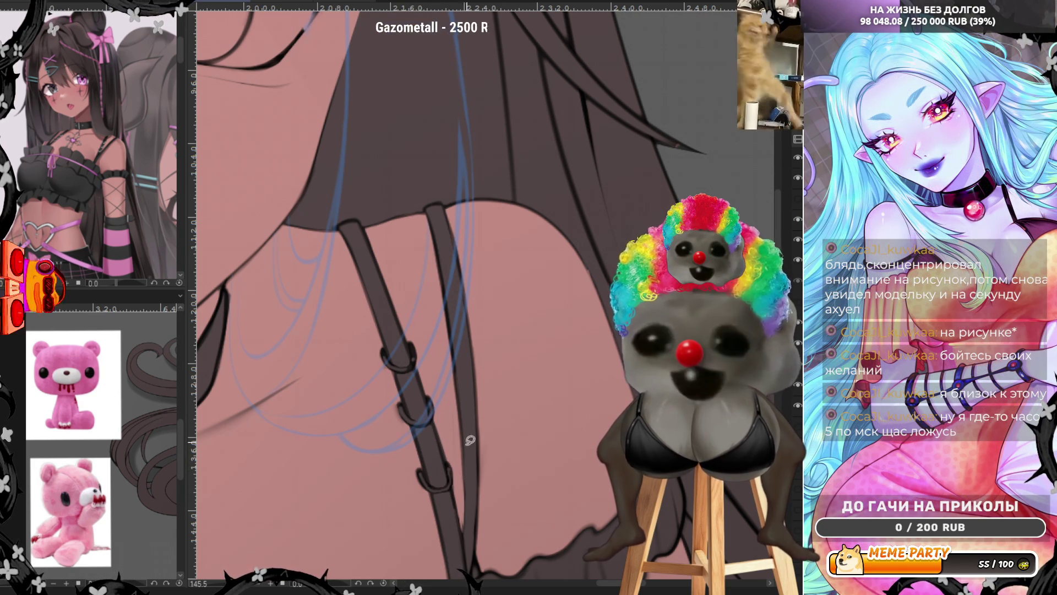
mouse_move(452, 485)
left_mouse_down()
mouse_move(478, 573)
mouse_move(455, 512)
left_mouse_up()
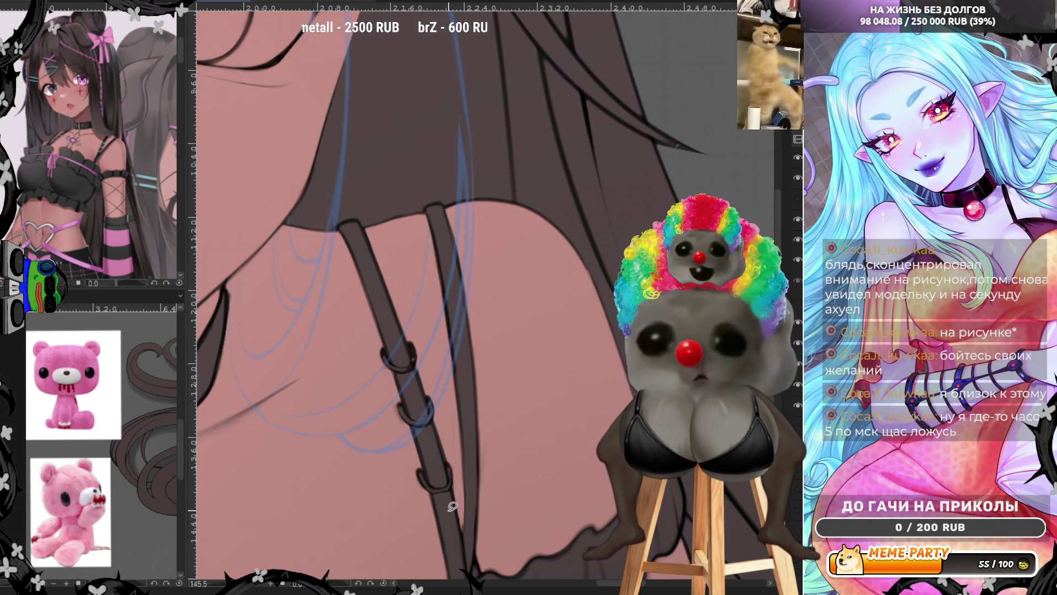
mouse_move(440, 206)
left_mouse_down()
mouse_move(468, 271)
mouse_move(443, 199)
left_mouse_up()
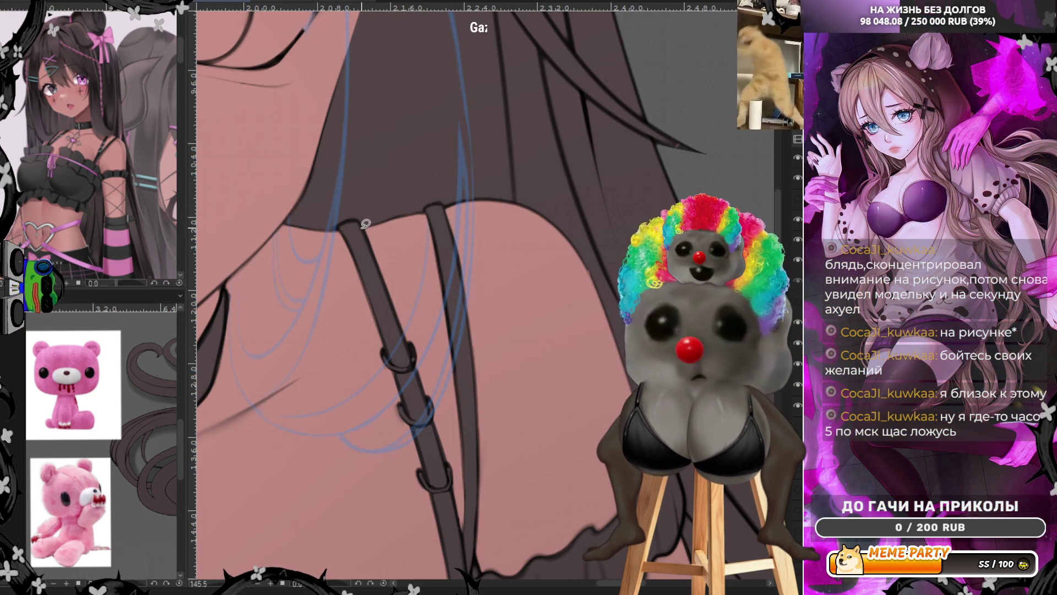
left_click_drag(366, 222, 365, 179)
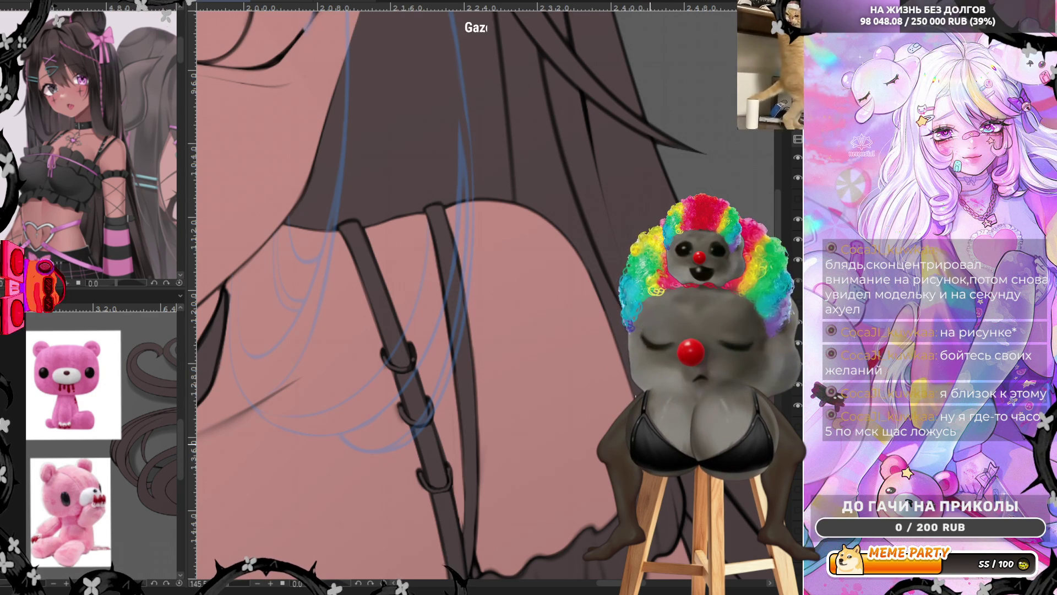
scroll(551, 412, "down", 5)
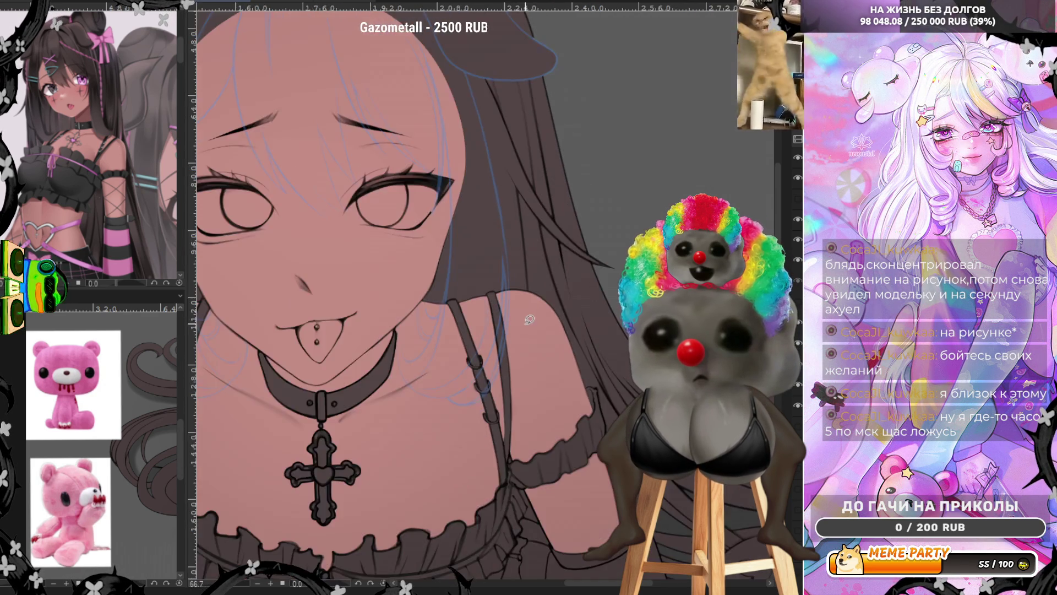
Lasso-shade along the shoulder contour and rework the shadow on the strap's edge.
scroll(403, 279, "down", 2)
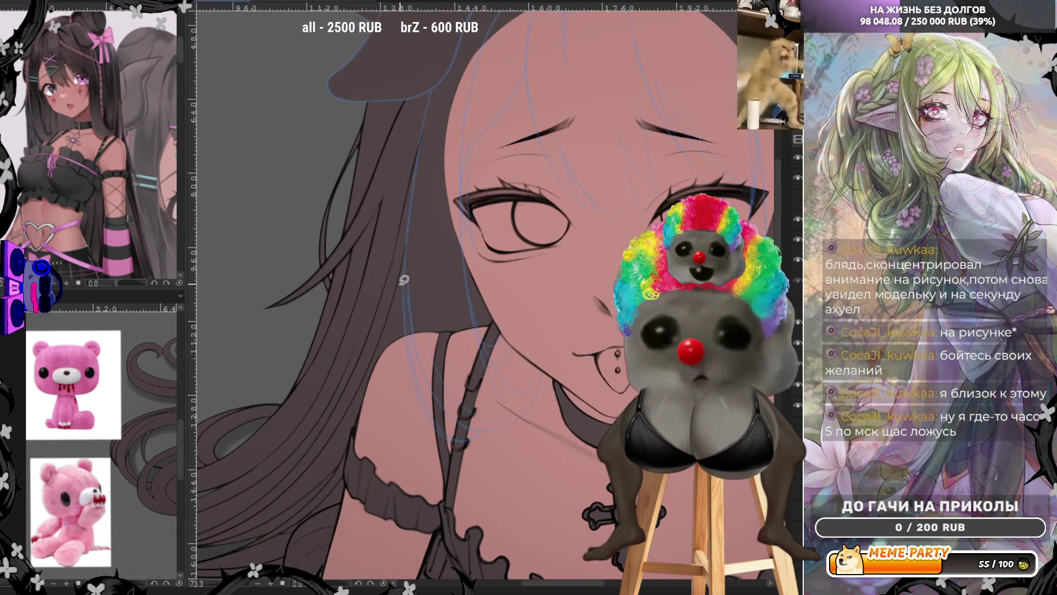
scroll(403, 279, "up", 3)
scroll(478, 344, "up", 2)
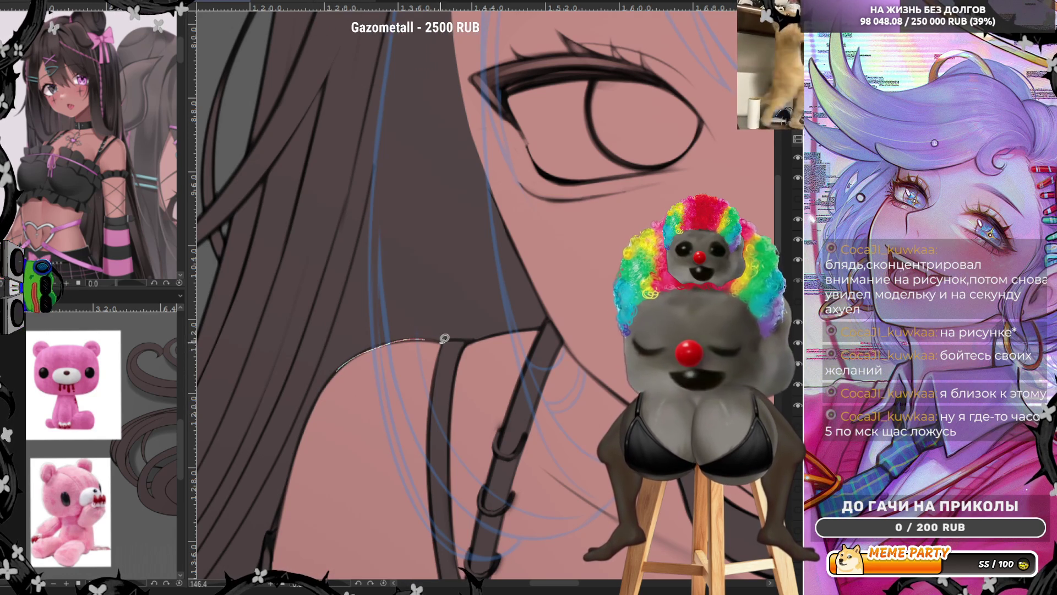
left_click_drag(363, 348, 453, 337)
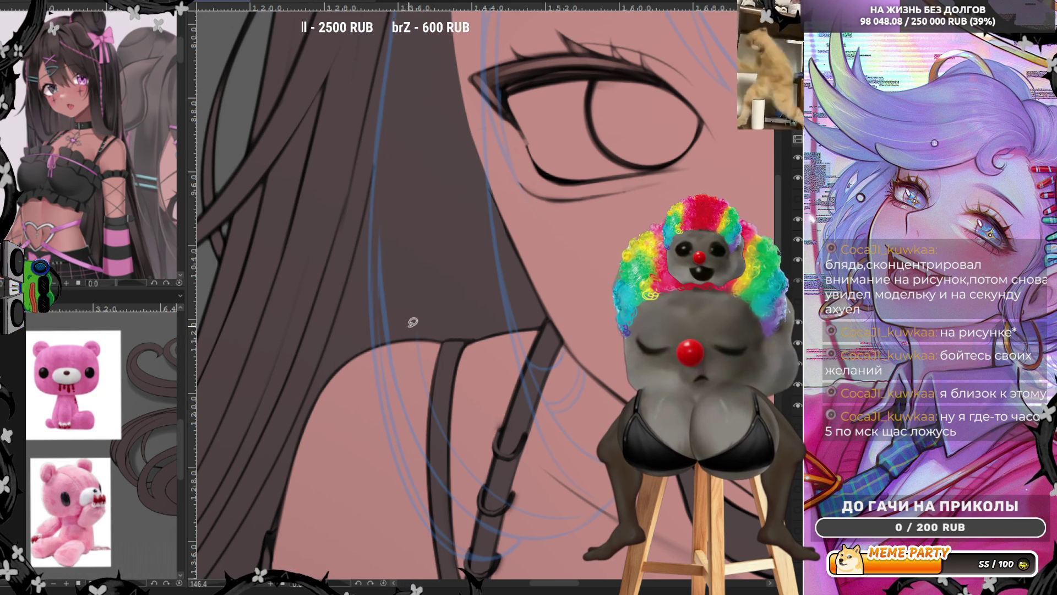
left_click_drag(450, 351, 435, 387)
left_click_drag(448, 317, 465, 352)
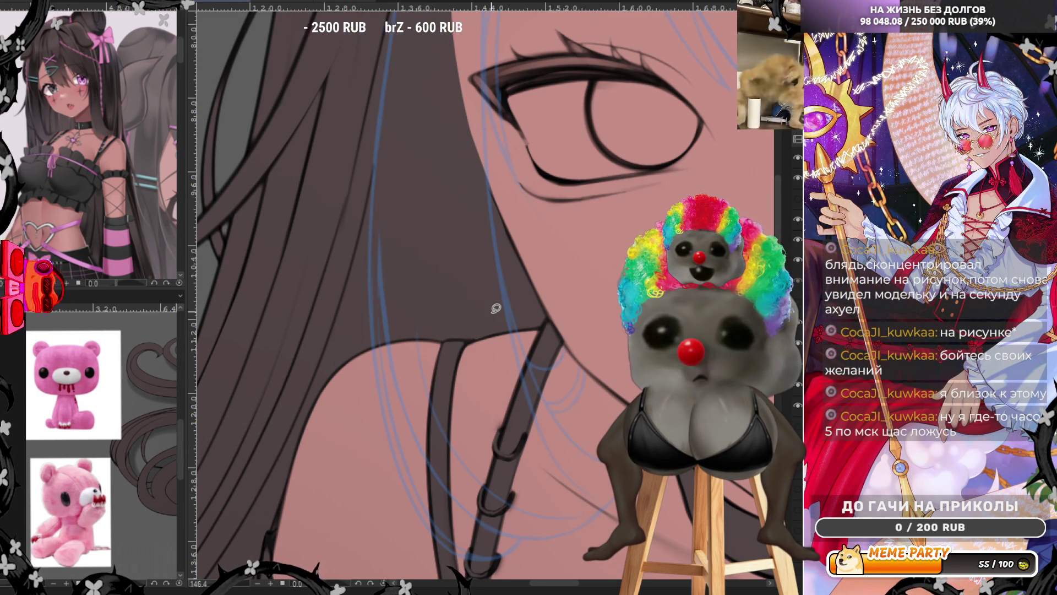
Zoom in and out around the face and cross pendant to check the shading.
scroll(496, 308, "down", 3)
scroll(495, 309, "up", 3)
scroll(547, 323, "up", 2)
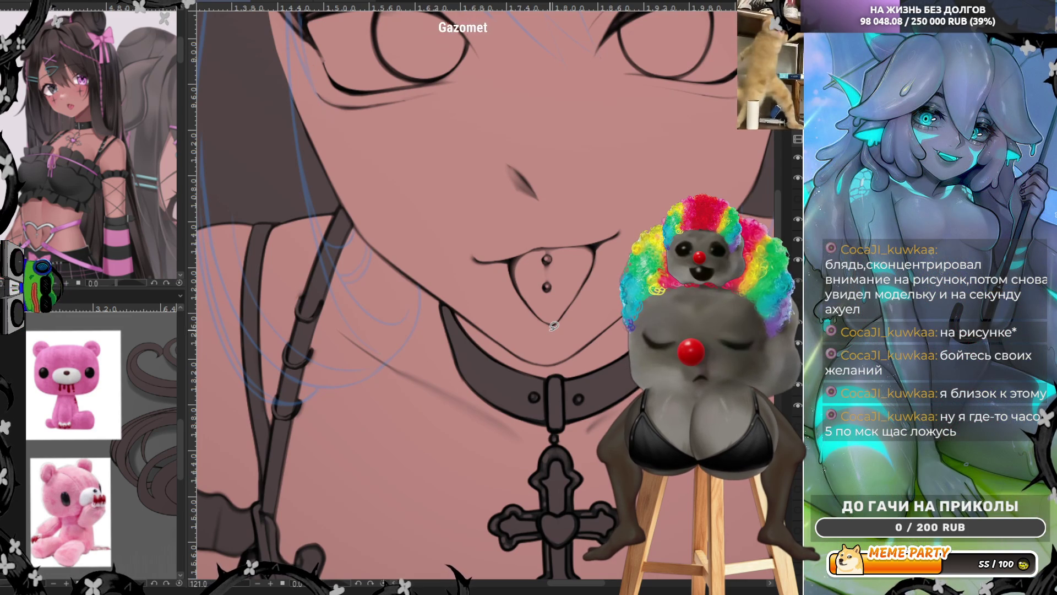
scroll(554, 325, "down", 1)
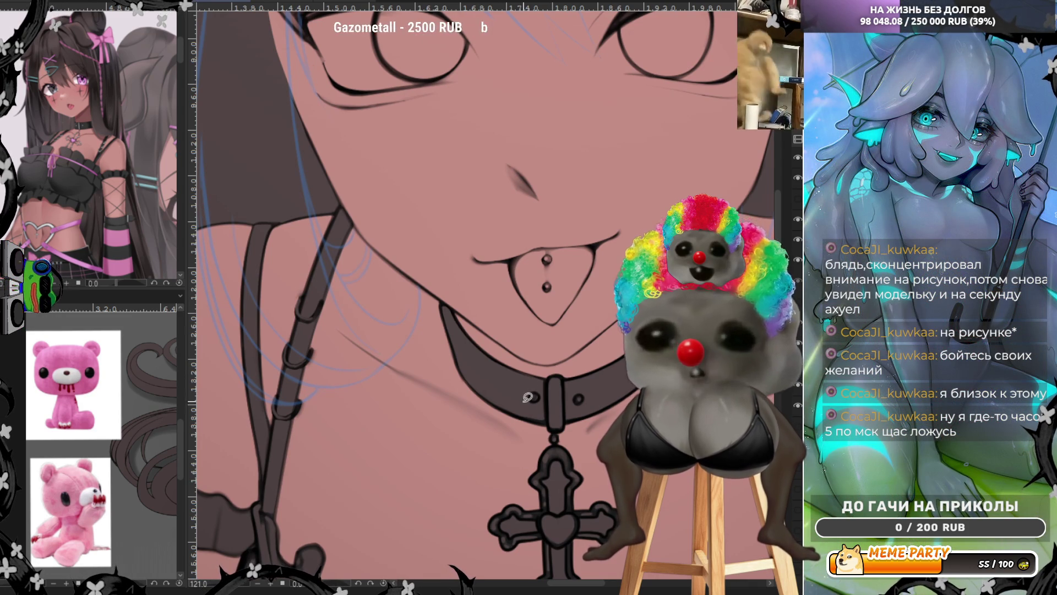
scroll(529, 397, "down", 3)
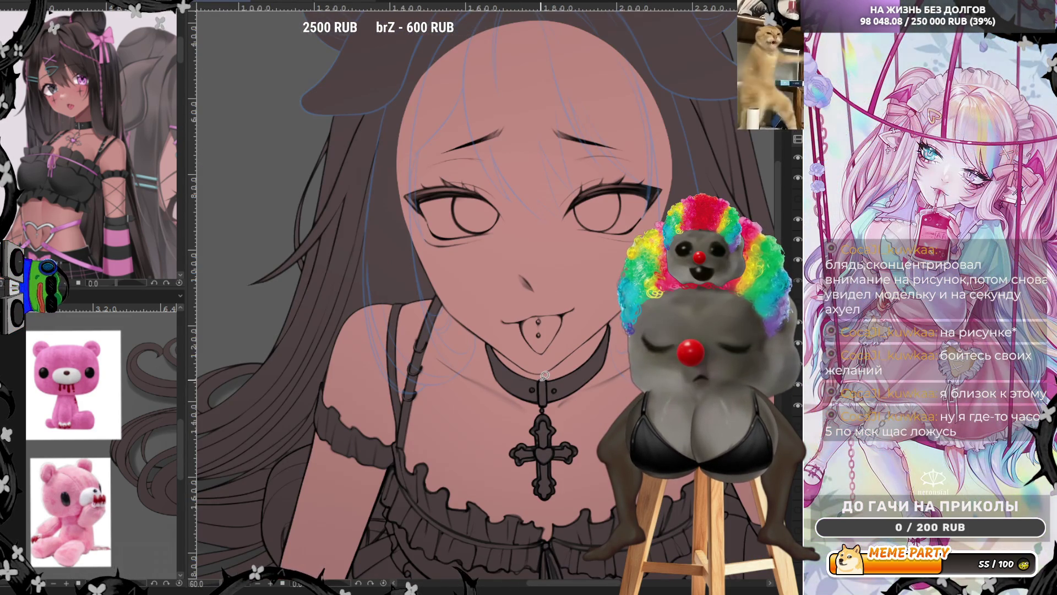
scroll(554, 453, "up", 2)
scroll(547, 452, "up", 2)
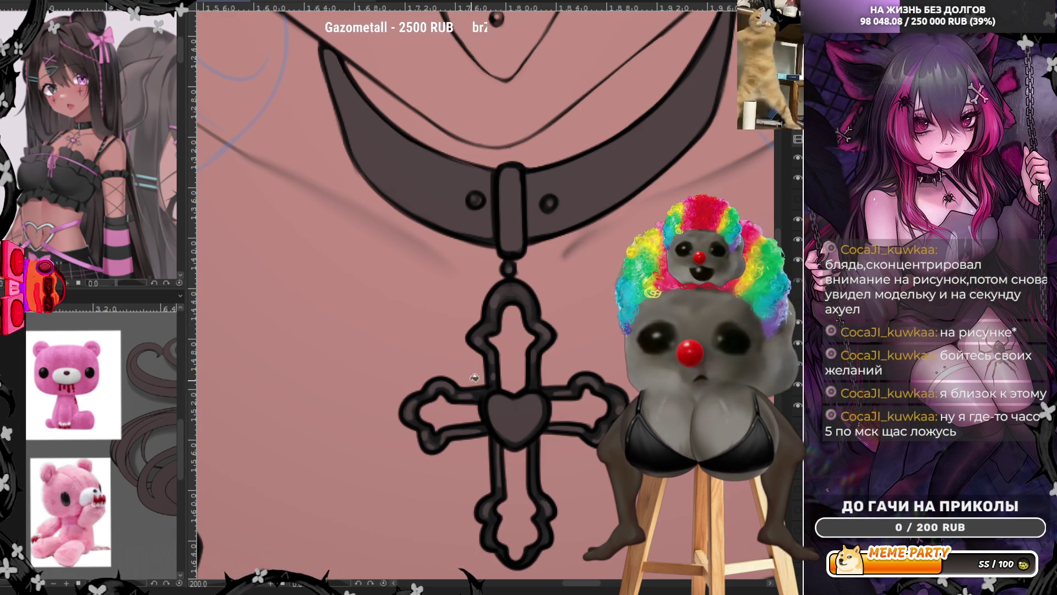
Zoom out and pan across the figure, including the left side of the ruffles.
scroll(471, 392, "down", 4)
scroll(479, 374, "down", 2)
scroll(484, 353, "up", 2)
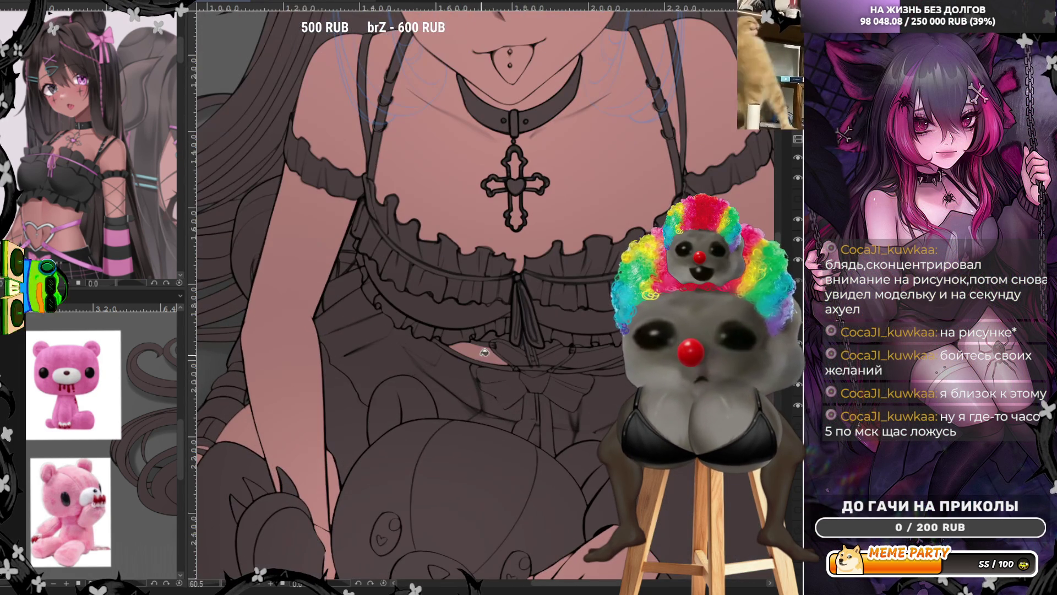
scroll(583, 355, "up", 1)
scroll(583, 356, "up", 3)
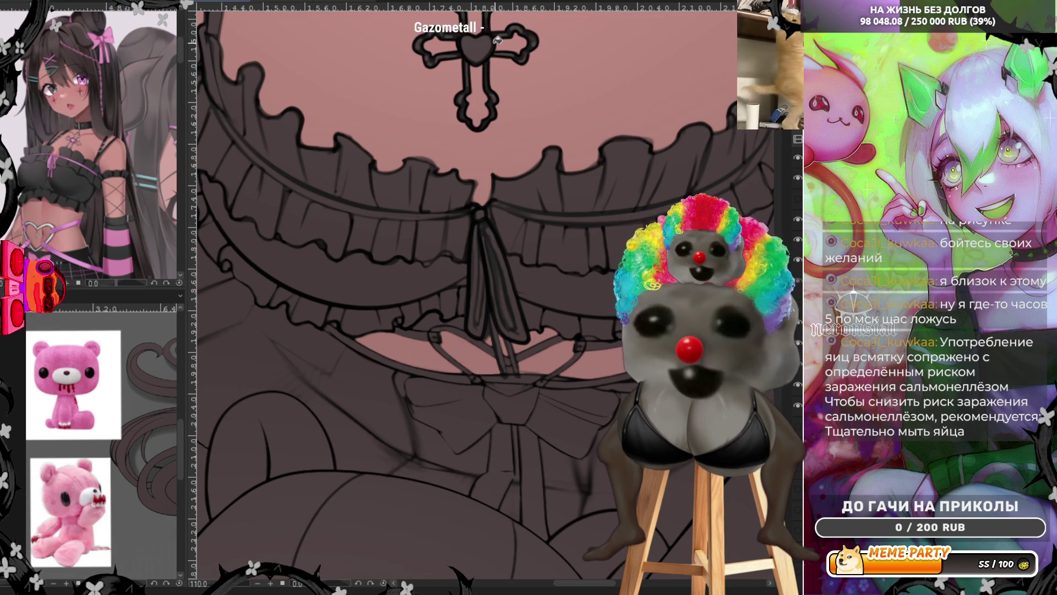
scroll(524, 329, "up", 2)
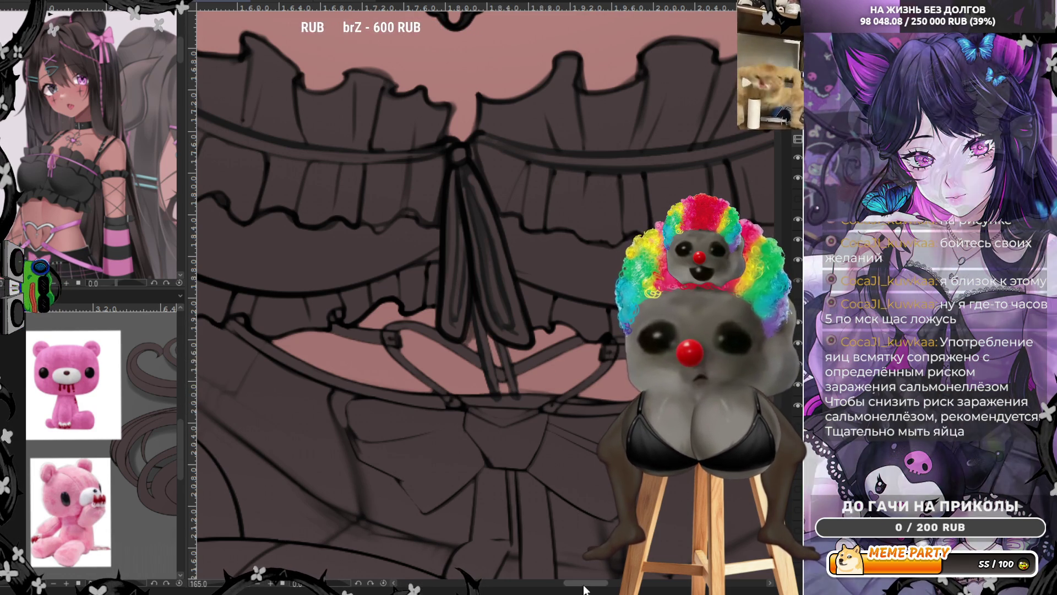
scroll(579, 451, "right", 5)
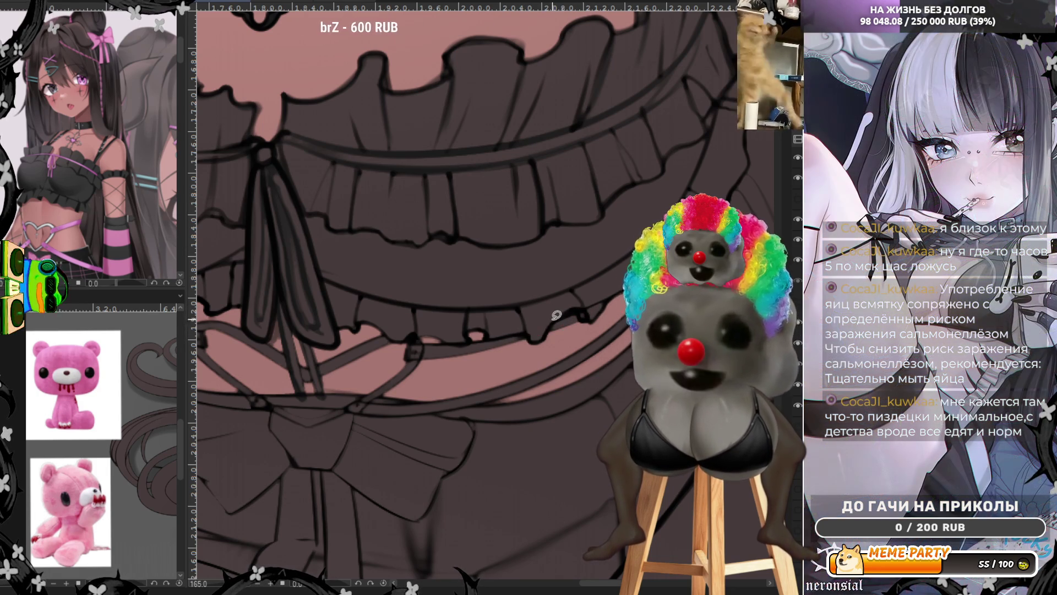
left_click_drag(323, 576, 575, 573)
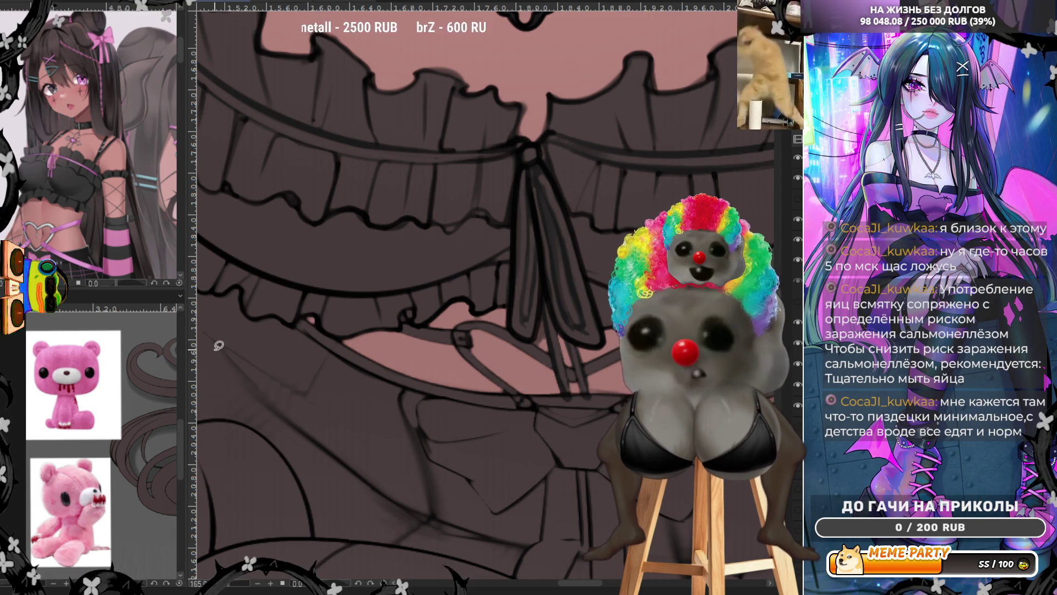
scroll(394, 298, "up", 1)
scroll(496, 292, "up", 1)
scroll(559, 321, "up", 1)
scroll(559, 322, "down", 2)
scroll(559, 322, "up", 1)
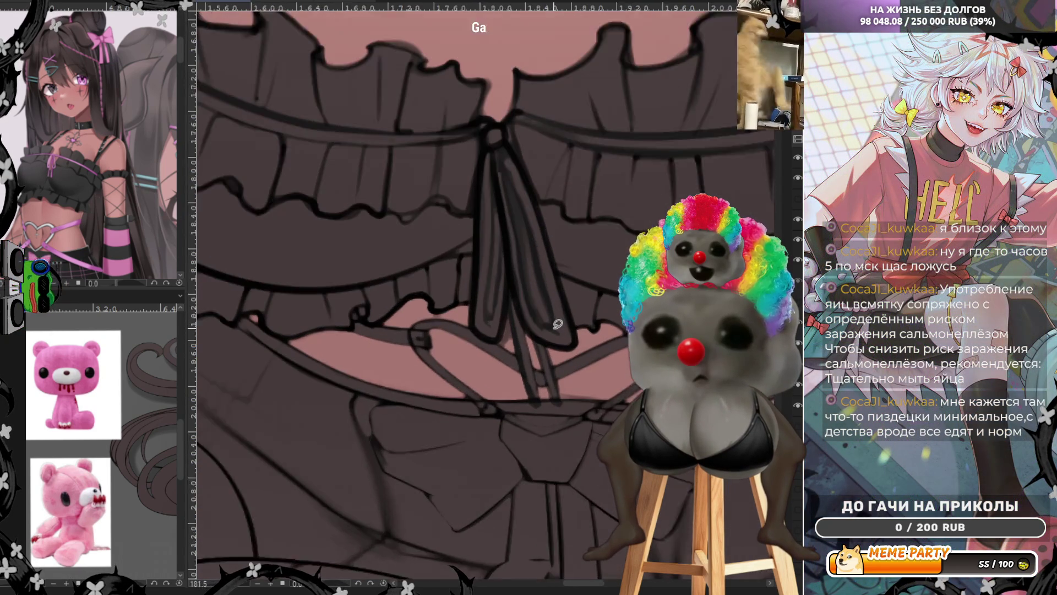
scroll(557, 323, "up", 1)
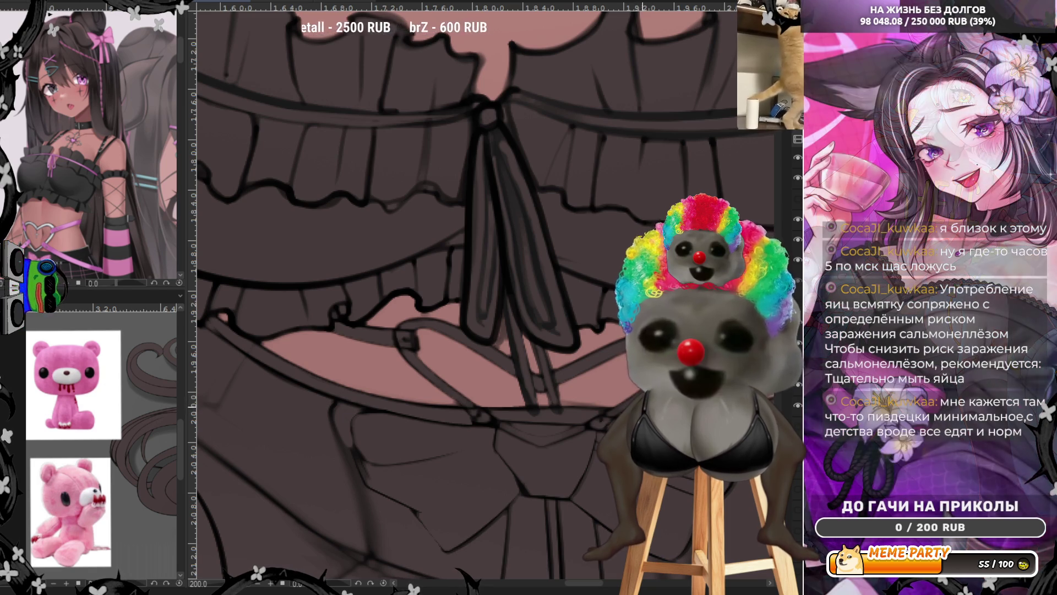
scroll(612, 391, "down", 2)
scroll(413, 346, "down", 1)
scroll(485, 355, "up", 2)
scroll(488, 352, "up", 1)
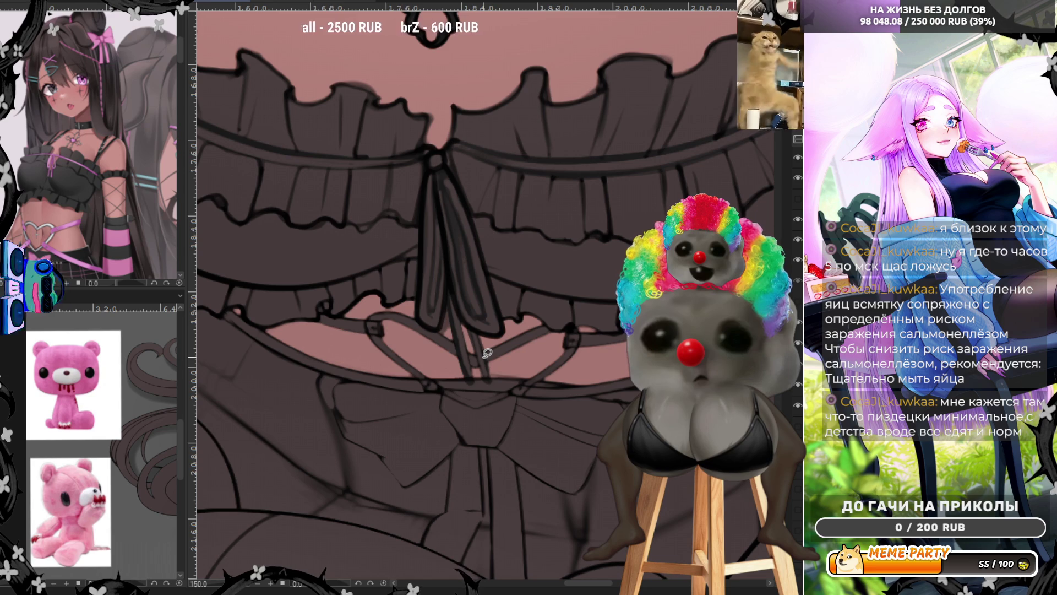
scroll(487, 352, "down", 2)
scroll(487, 351, "down", 1)
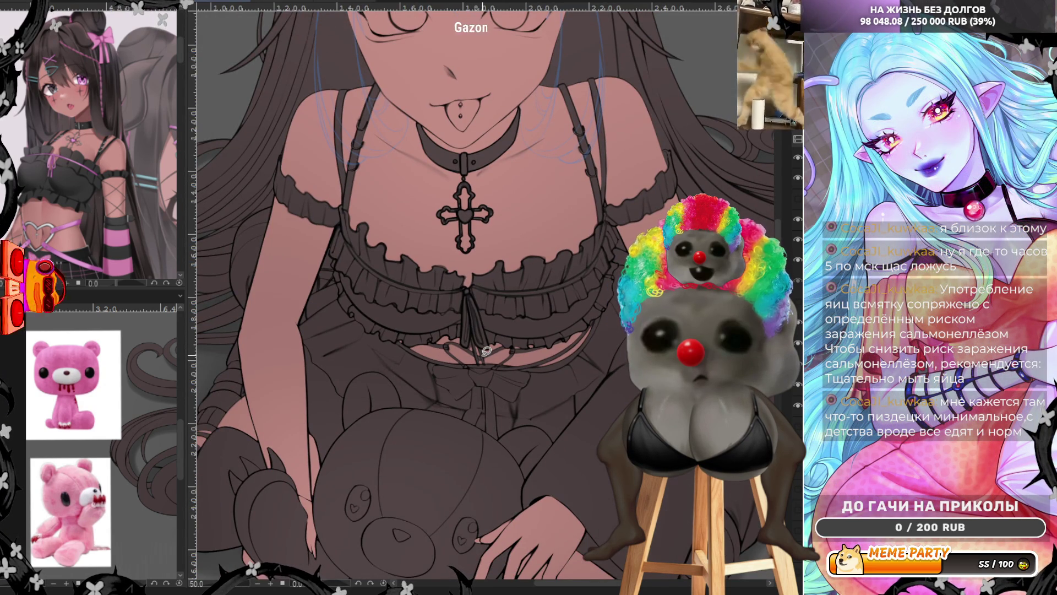
scroll(487, 351, "down", 2)
scroll(551, 290, "up", 1)
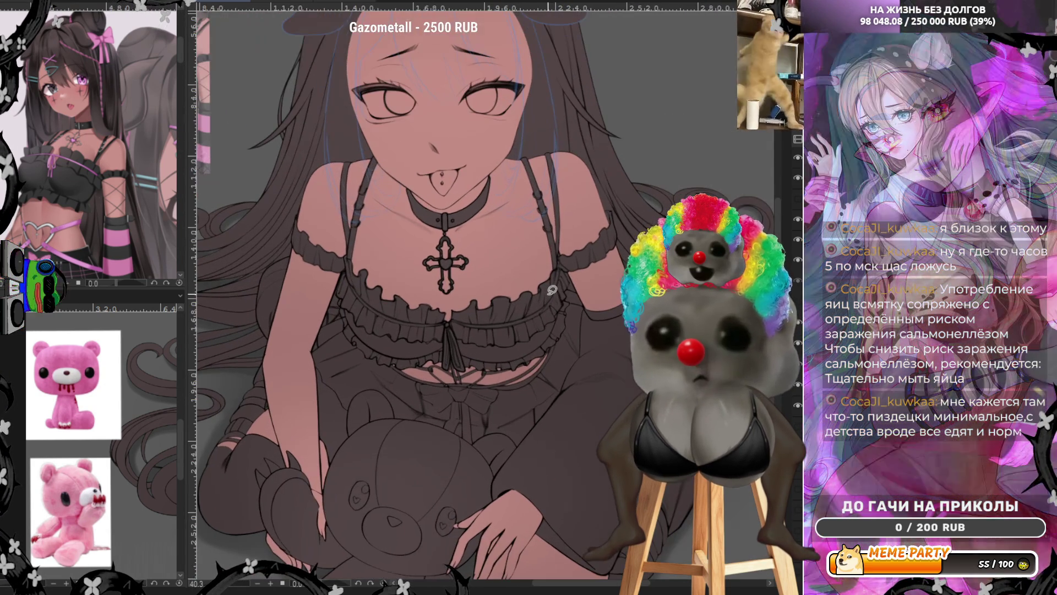
scroll(552, 290, "down", 1)
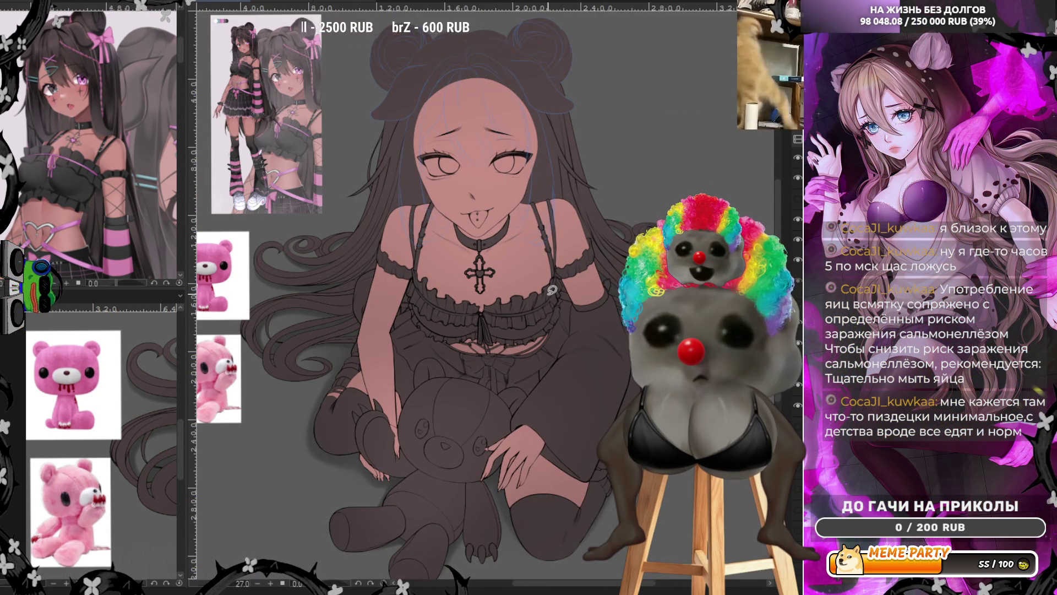
scroll(551, 290, "up", 1)
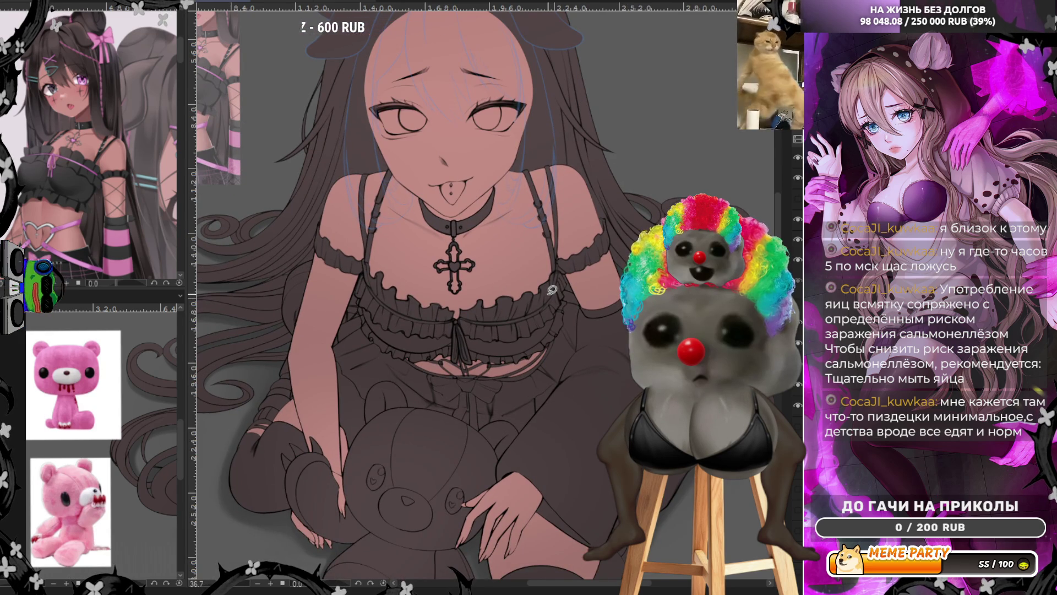
scroll(552, 290, "down", 1)
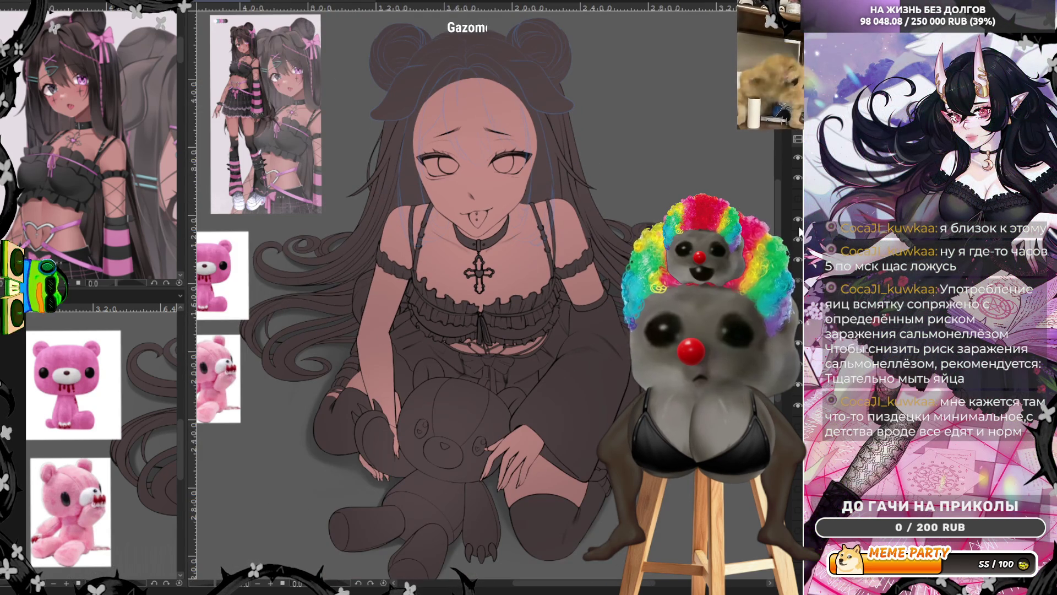
Toggle the hair layer so the bangs show and the strands turn dark brown.
left_click(798, 302)
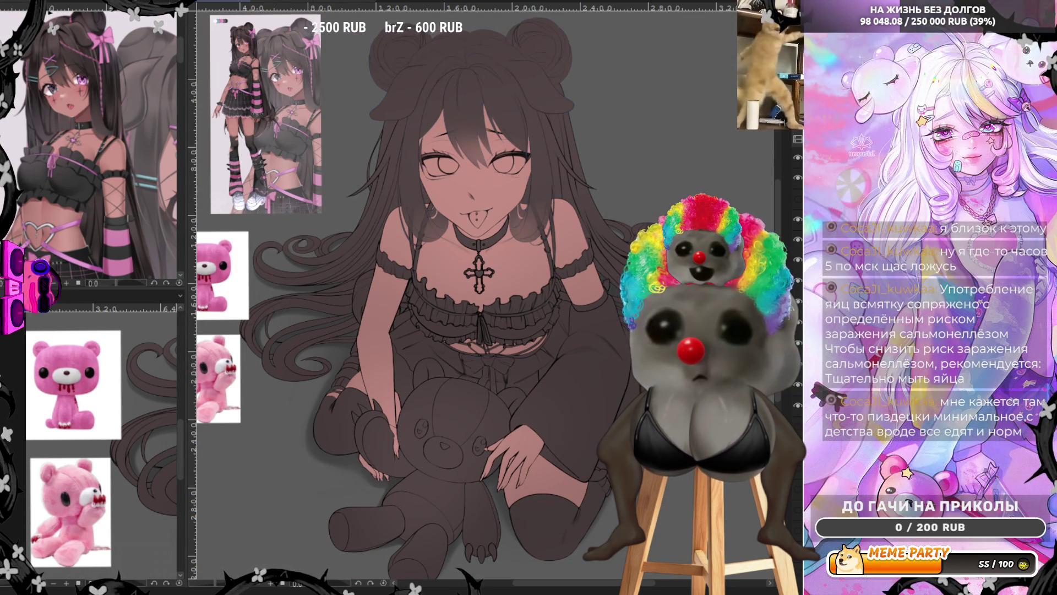
left_click(798, 301)
scroll(475, 201, "up", 1)
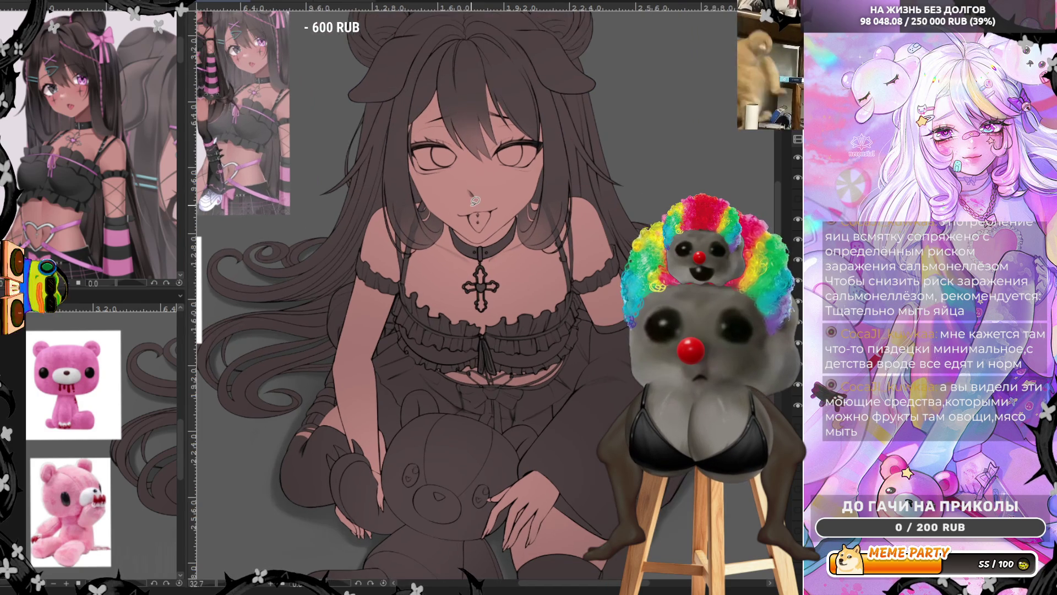
scroll(470, 223, "down", 1)
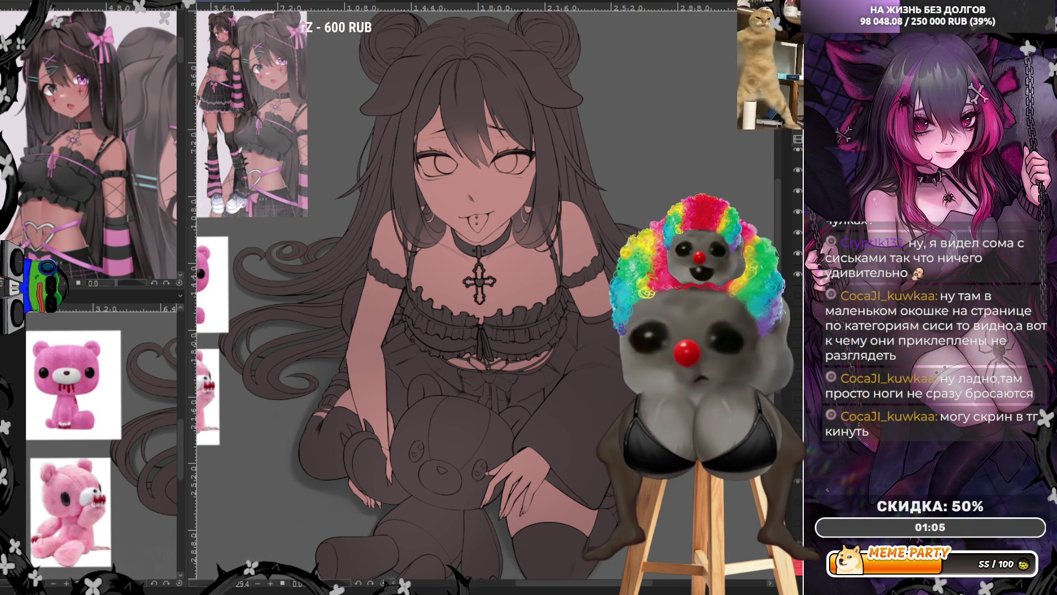
Fill flat base colours under the lineart, with pink skin and dark brown hair.
scroll(572, 150, "down", 3)
Preview the dark shading layer, then lasso-fill a dark shadow over the teddy bear and legs.
scroll(571, 149, "up", 2)
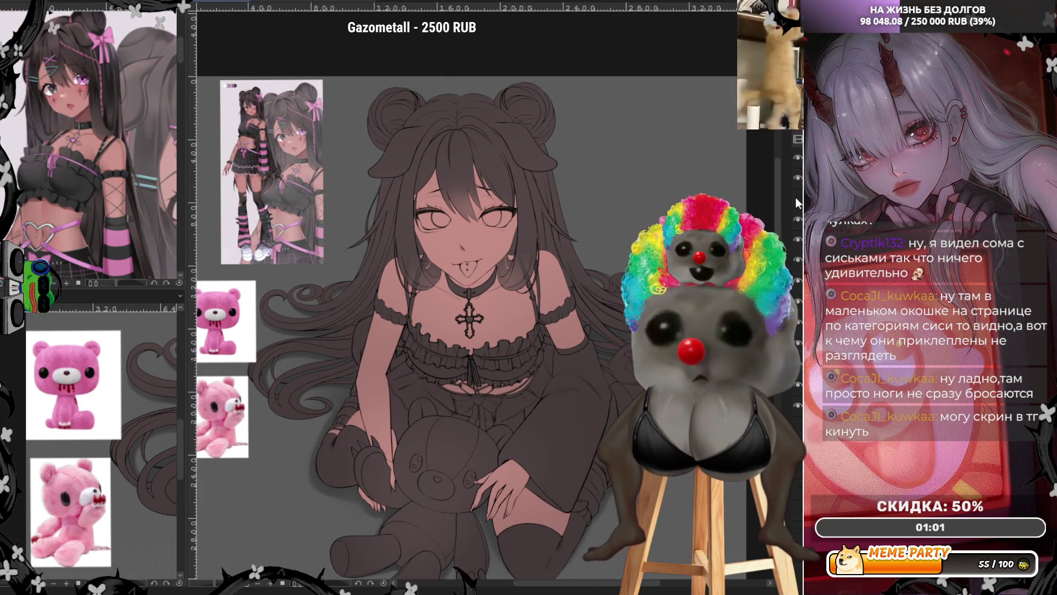
left_click(797, 199)
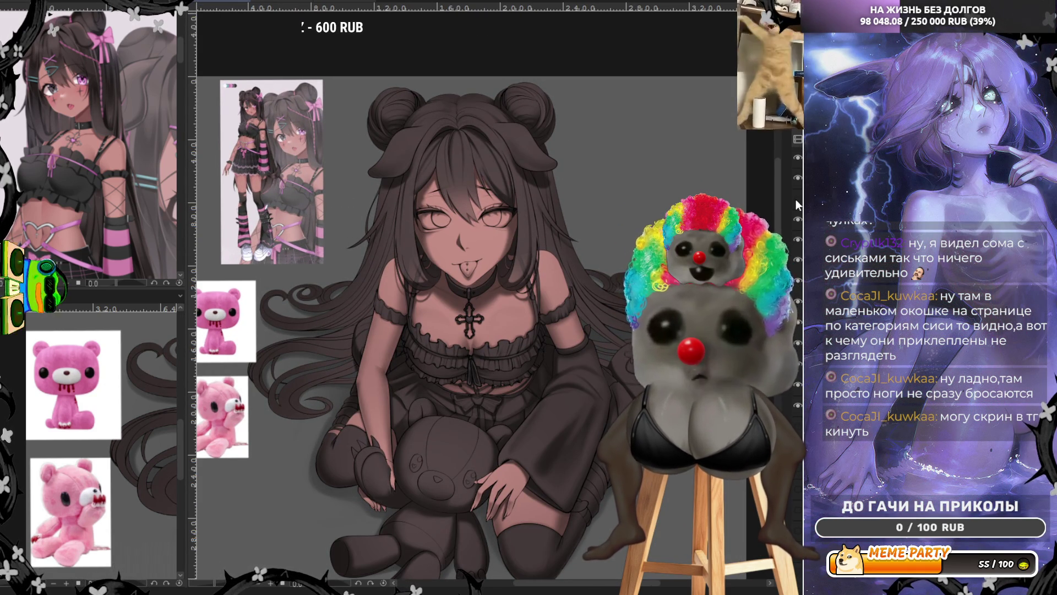
left_click(796, 200)
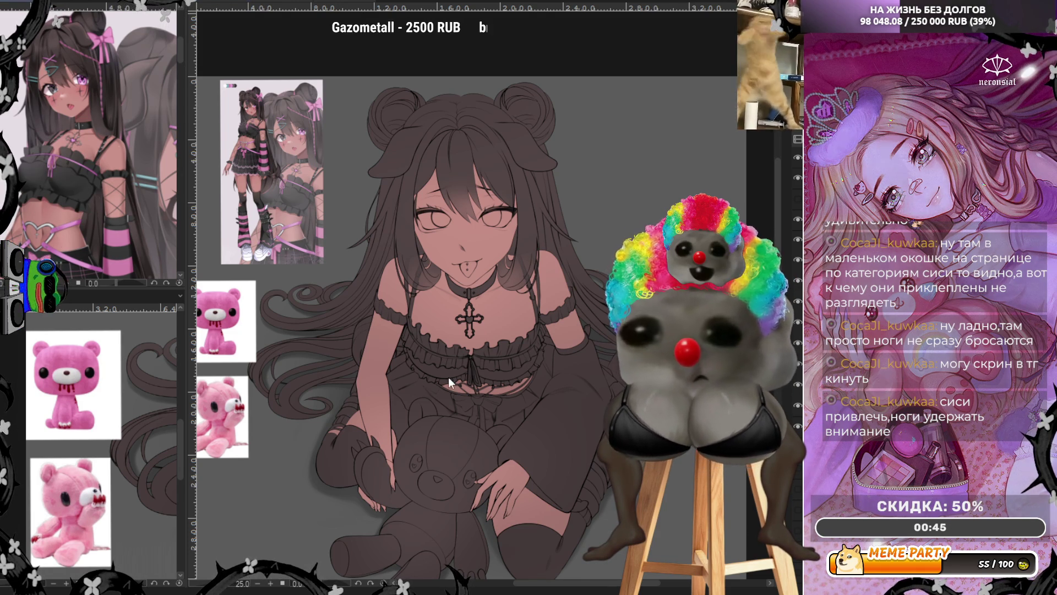
scroll(490, 366, "up", 2)
scroll(493, 366, "up", 1)
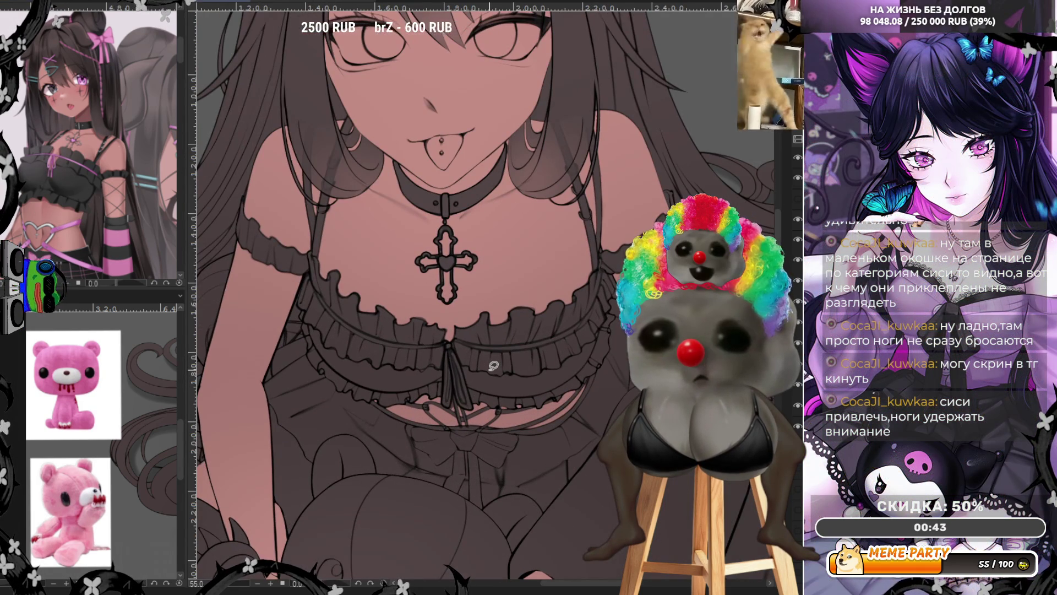
scroll(465, 275, "down", 2)
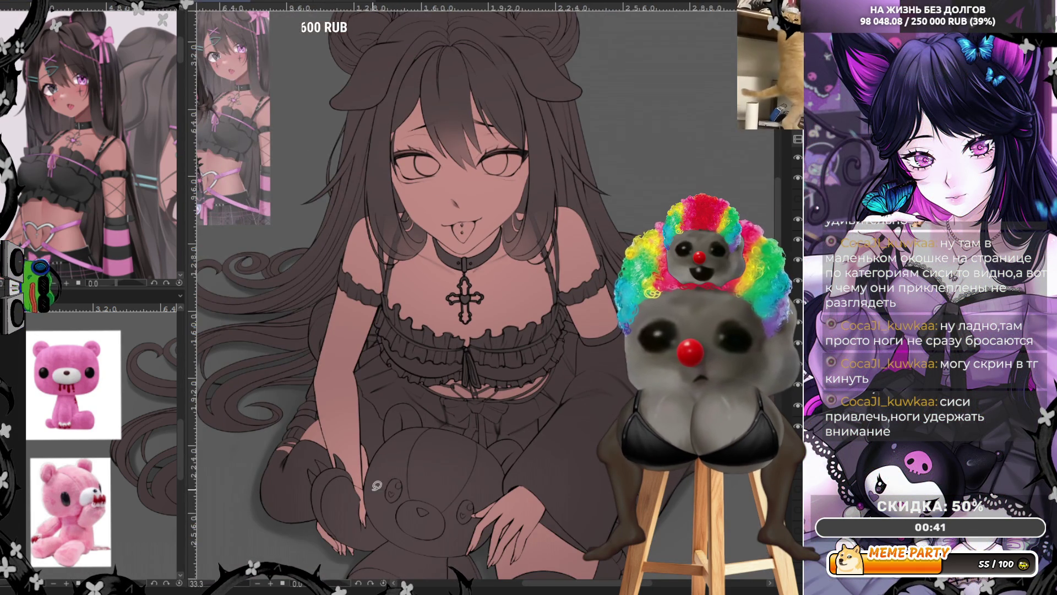
scroll(372, 531, "up", 1)
left_click_drag(240, 510, 300, 548)
mouse_move(256, 458)
left_mouse_down()
mouse_move(362, 370)
mouse_move(247, 462)
left_mouse_up()
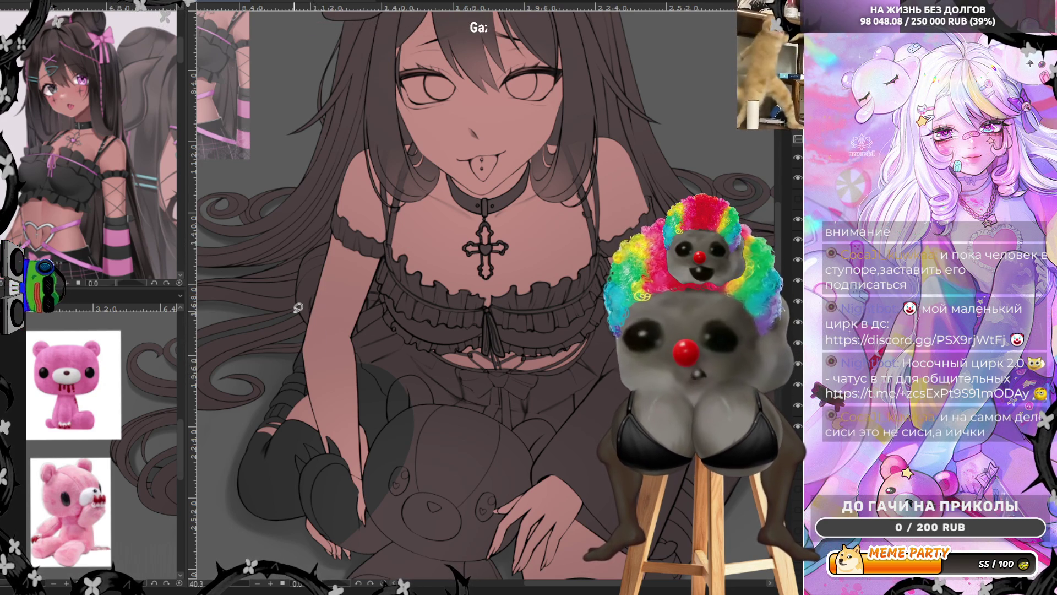
Zoom to the chest and lasso-fill a shadow over the armband frill.
scroll(298, 308, "up", 2)
scroll(315, 295, "up", 1)
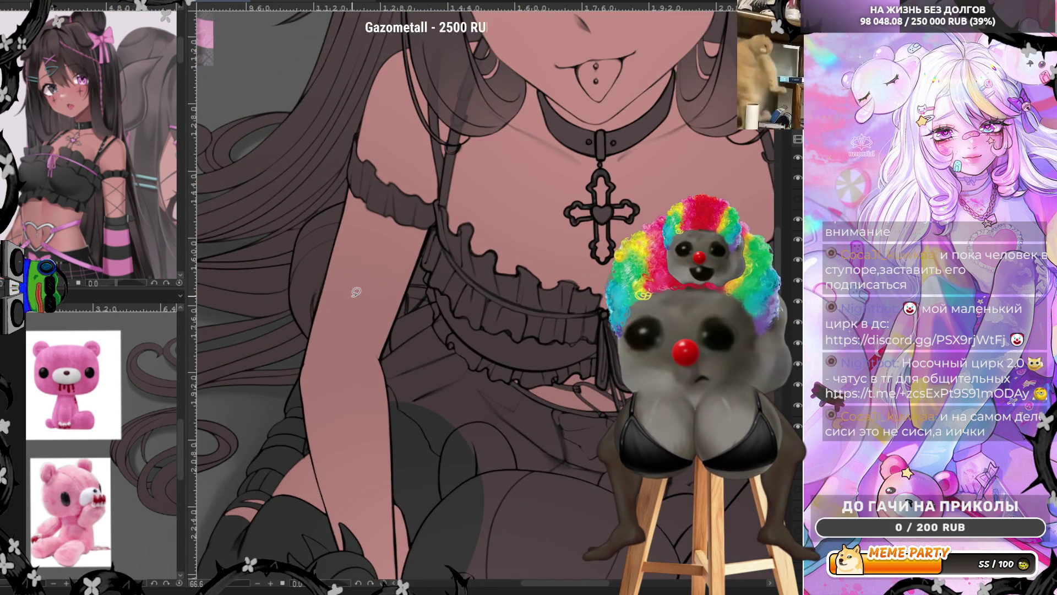
scroll(354, 292, "up", 2)
scroll(351, 205, "up", 1)
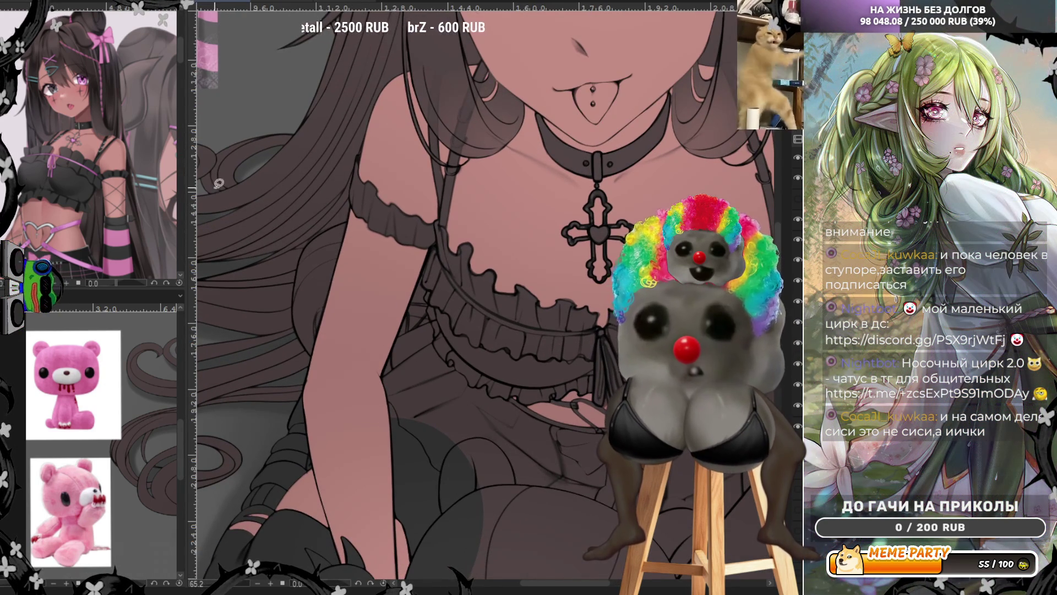
mouse_move(315, 351)
left_mouse_down()
mouse_move(361, 214)
mouse_move(366, 320)
left_mouse_up()
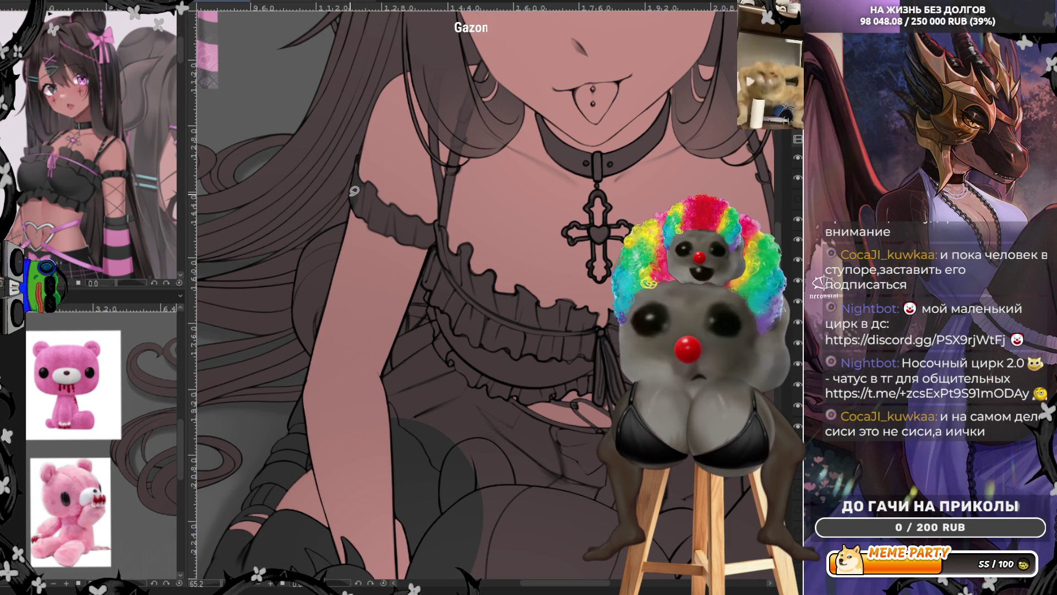
mouse_move(360, 152)
left_mouse_down()
mouse_move(360, 191)
mouse_move(506, 153)
mouse_move(510, 59)
left_mouse_up()
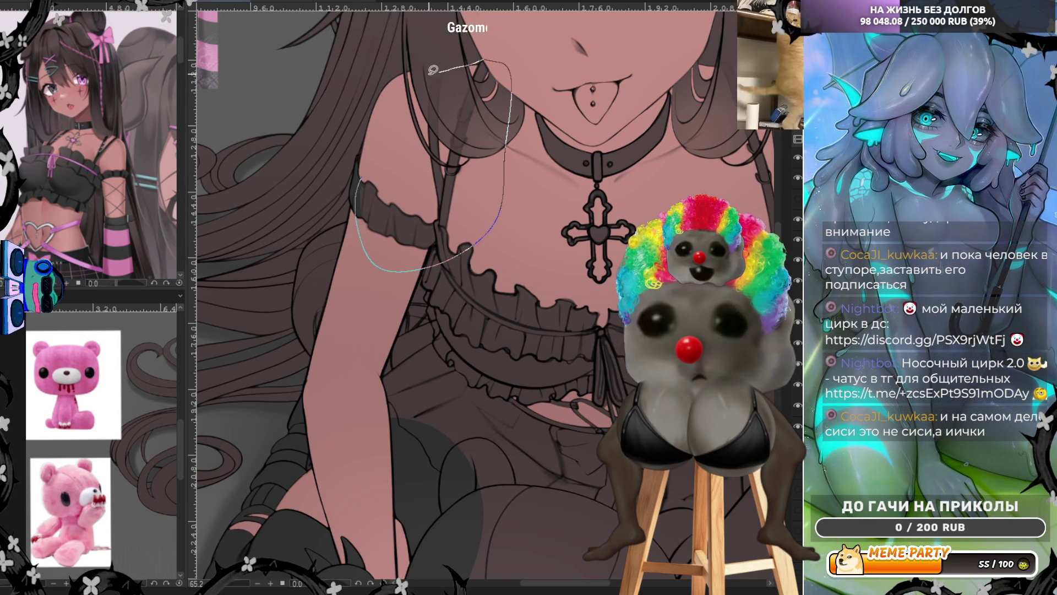
left_click_drag(434, 69, 430, 132)
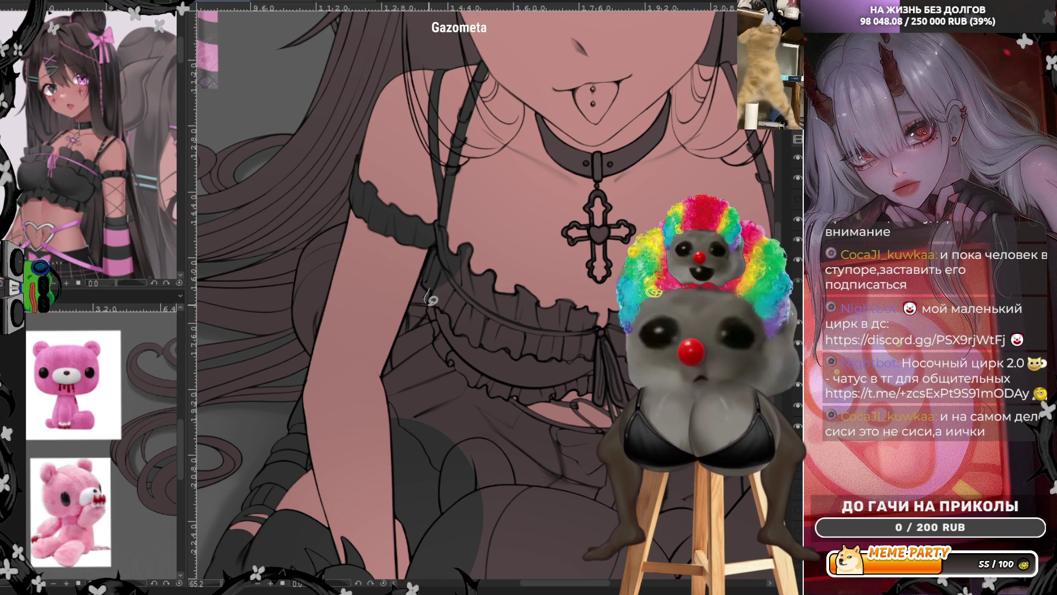
Add darker shadows along the arm, inside the frill and on the dress beside it.
left_click_drag(436, 337, 597, 394)
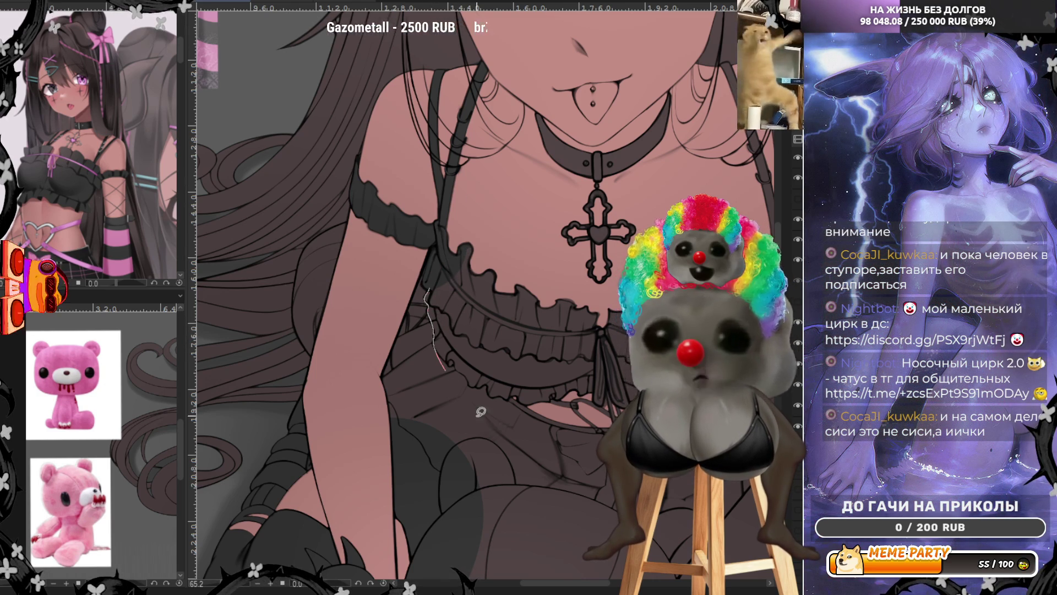
left_click_drag(573, 238, 575, 249)
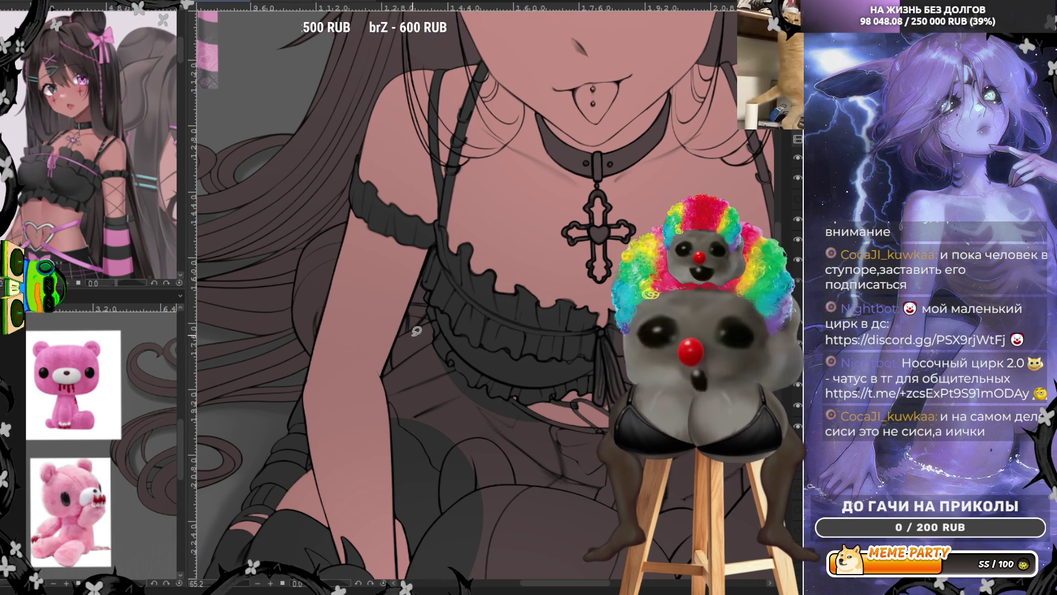
mouse_move(432, 317)
left_mouse_down()
mouse_move(456, 354)
mouse_move(520, 363)
left_mouse_up()
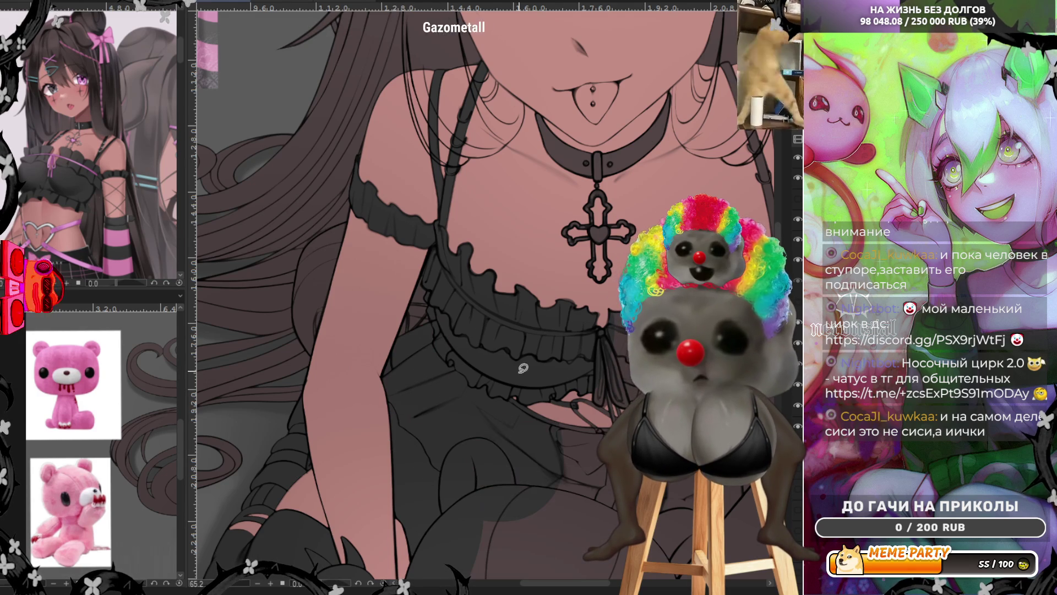
Try outlining a shadow across the lower chest, then discard the curved outline.
scroll(521, 437, "down", 4)
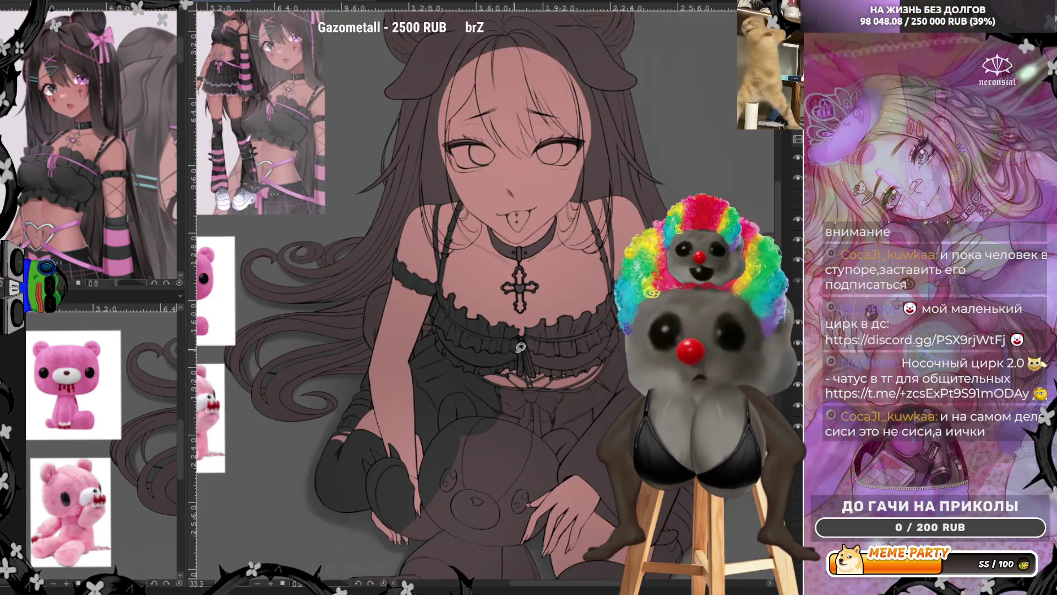
scroll(588, 357, "up", 2)
scroll(588, 358, "up", 1)
mouse_move(447, 344)
left_mouse_down()
mouse_move(424, 534)
mouse_move(521, 288)
left_mouse_up()
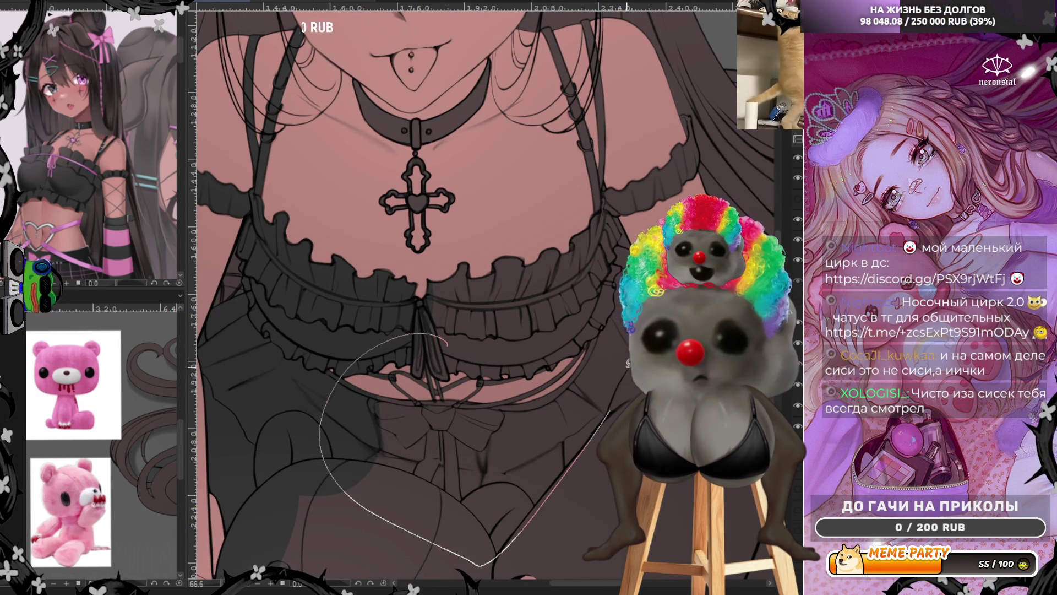
left_click_drag(430, 357, 593, 199)
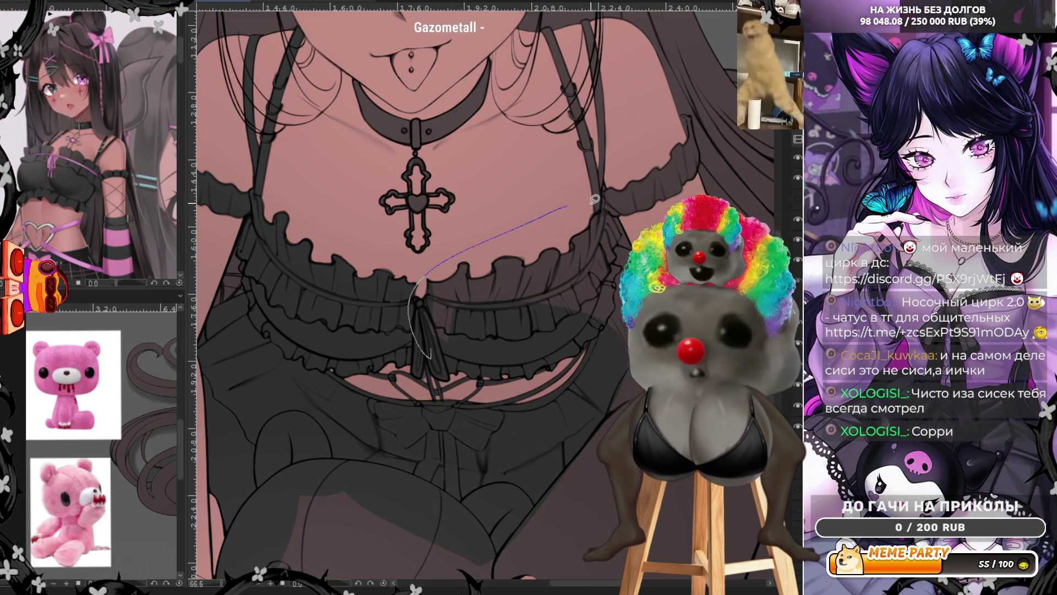
left_click_drag(622, 344, 582, 332)
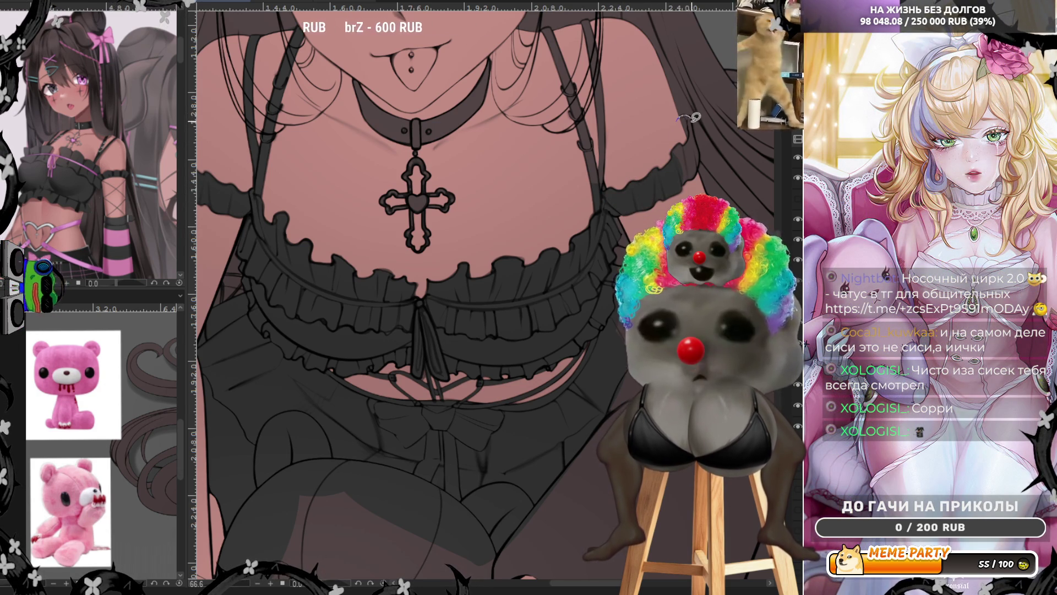
Fill dark shadows on the right chest frill and beside and up the right strap.
left_click_drag(678, 117, 699, 145)
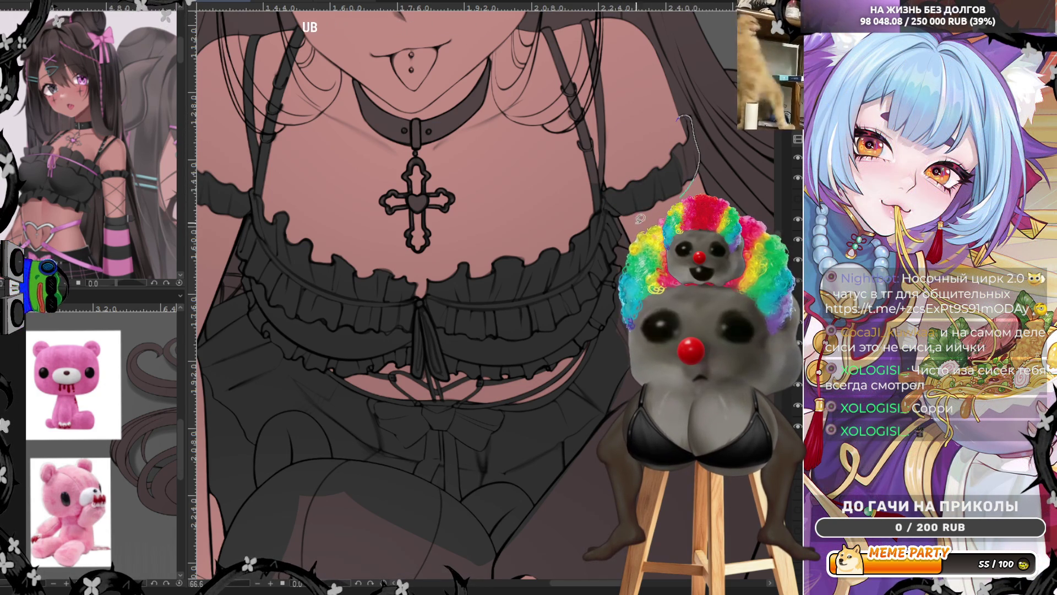
left_click_drag(649, 218, 674, 193)
left_click_drag(687, 151, 659, 160)
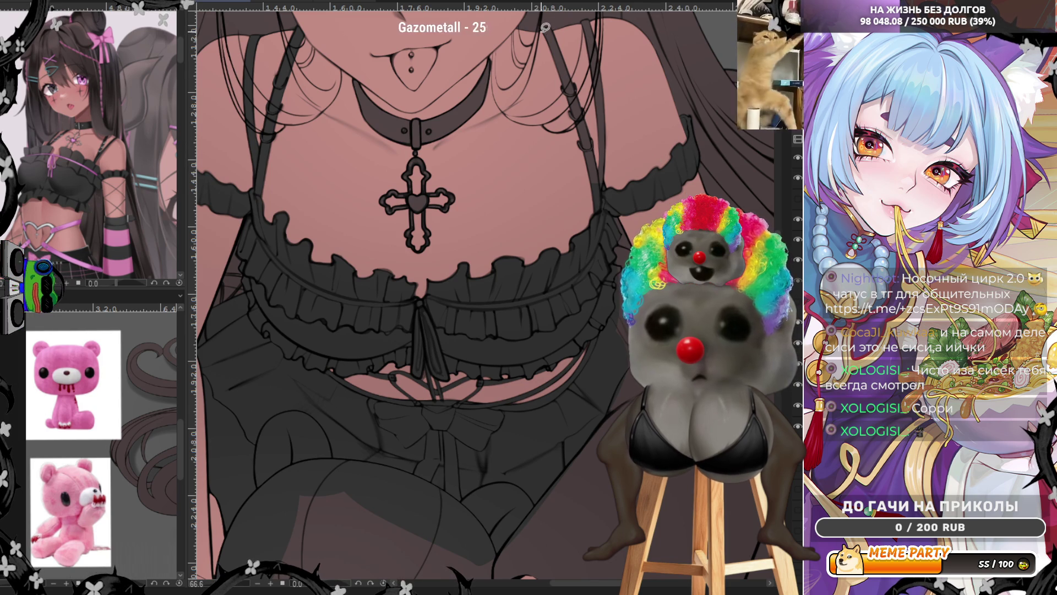
left_click_drag(598, 110, 610, 89)
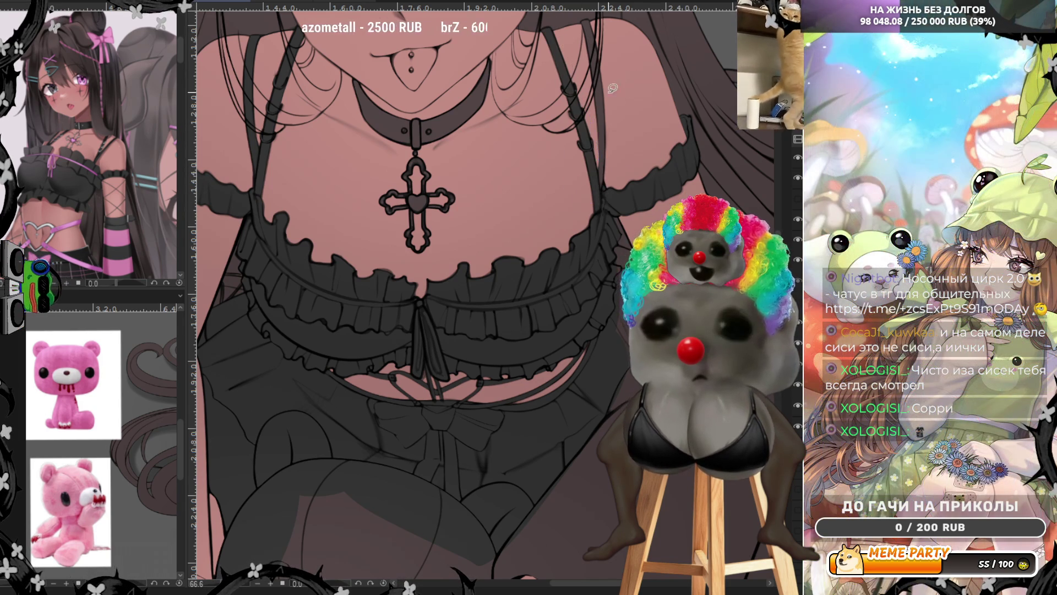
mouse_move(595, 178)
left_mouse_down()
mouse_move(585, 18)
mouse_move(593, 232)
left_mouse_up()
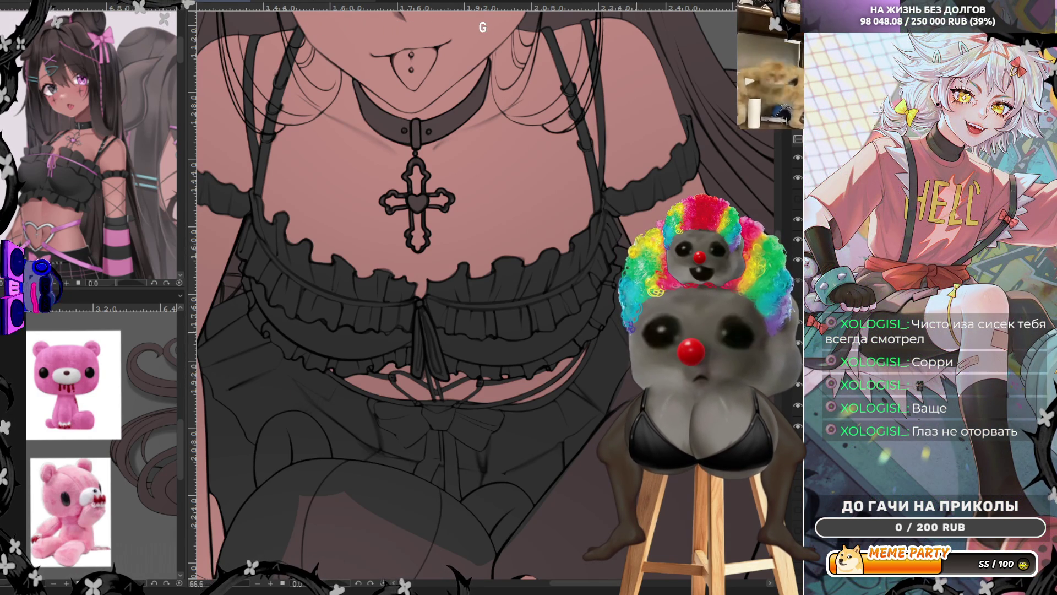
Lasso-fill a dark shadow over the thigh-high stocking beside the hand holding the bear.
scroll(562, 369, "down", 3)
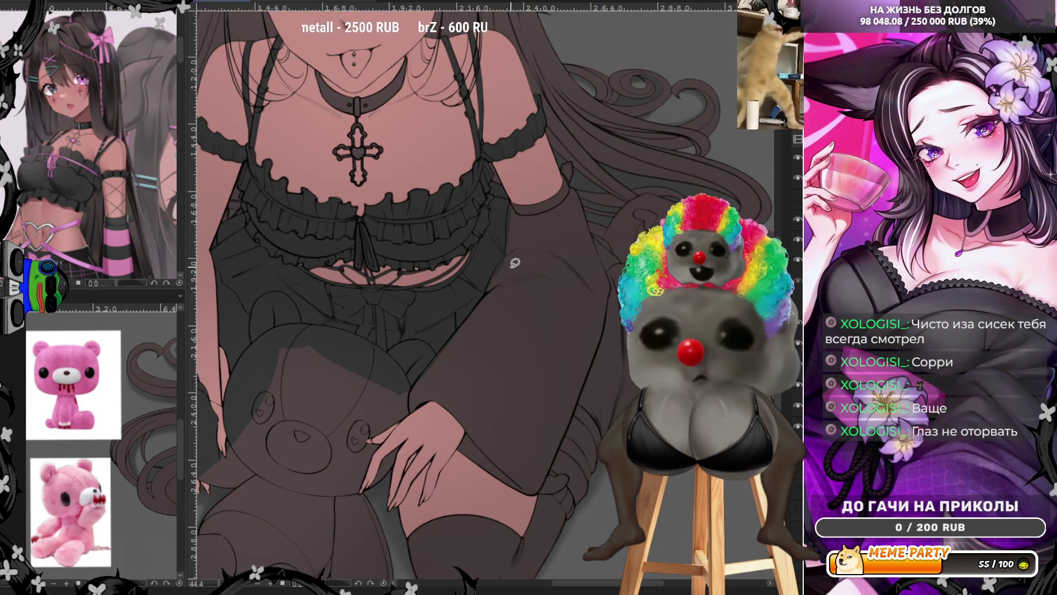
scroll(515, 263, "down", 2)
scroll(515, 263, "up", 2)
scroll(515, 262, "up", 1)
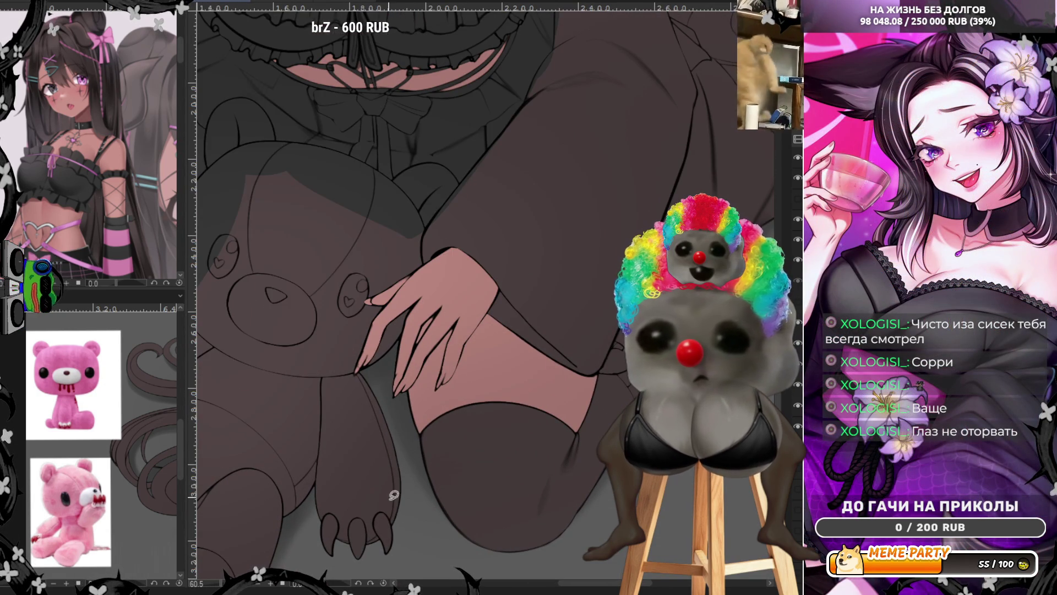
left_click_drag(418, 528, 424, 539)
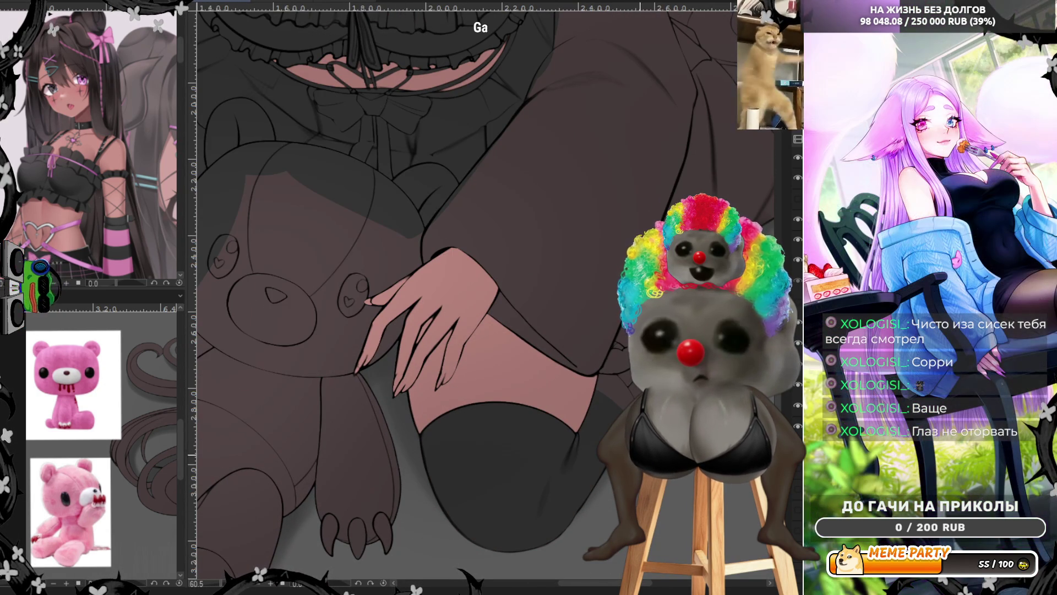
left_click_drag(606, 432, 479, 283)
left_click_drag(589, 274, 627, 308)
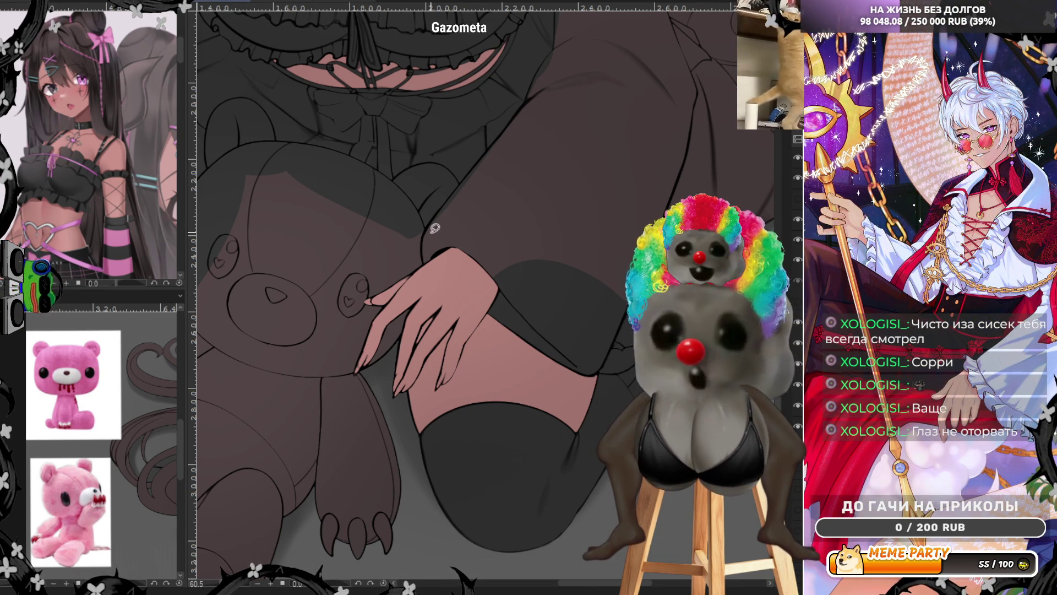
mouse_move(428, 270)
left_mouse_down()
mouse_move(421, 231)
mouse_move(597, 272)
left_mouse_up()
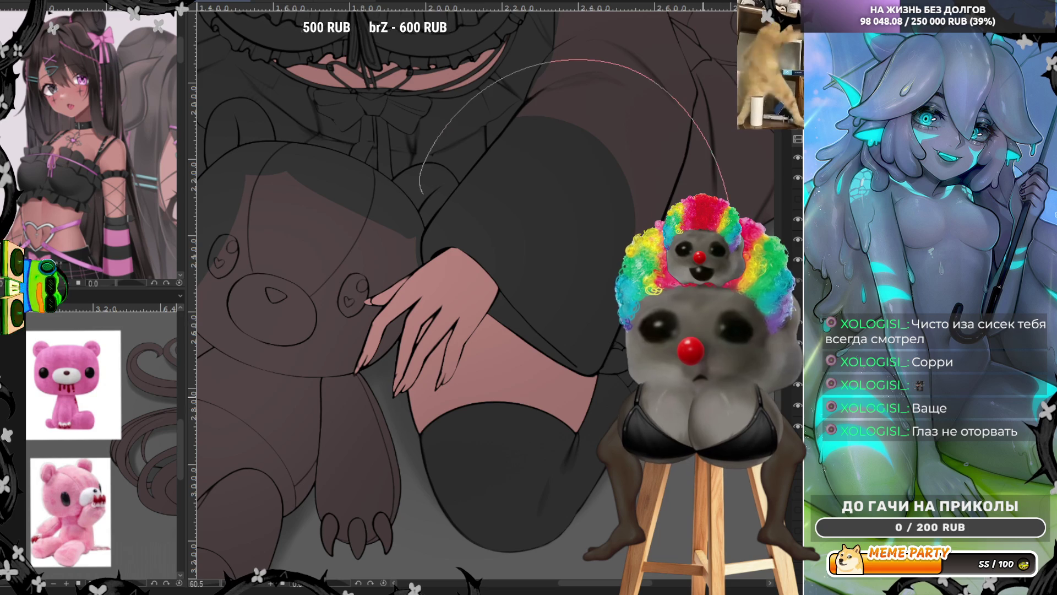
scroll(490, 418, "down", 3)
left_click_drag(490, 419, 373, 546)
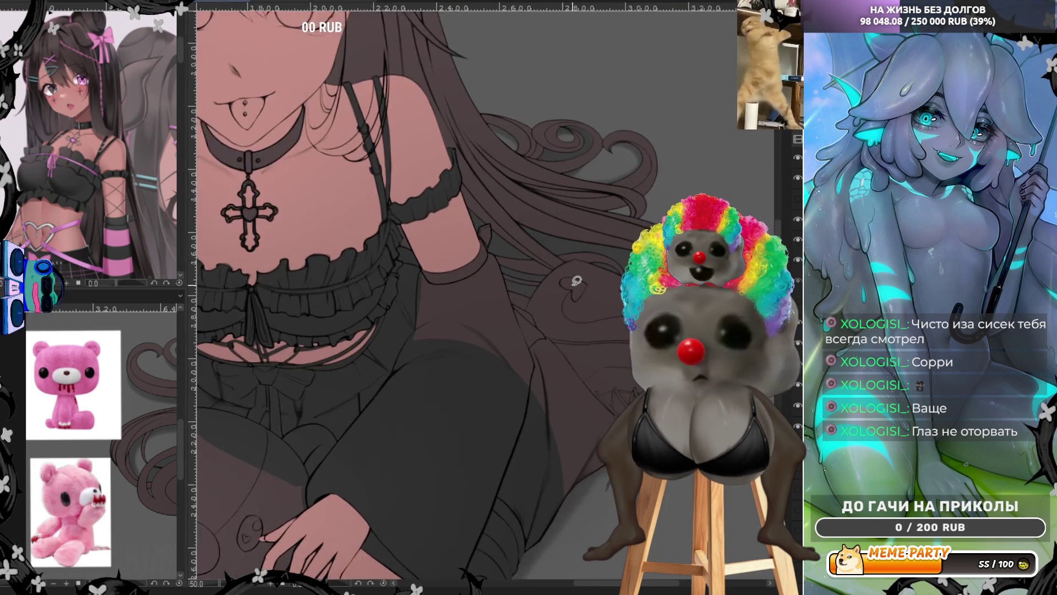
scroll(362, 232, "up", 3)
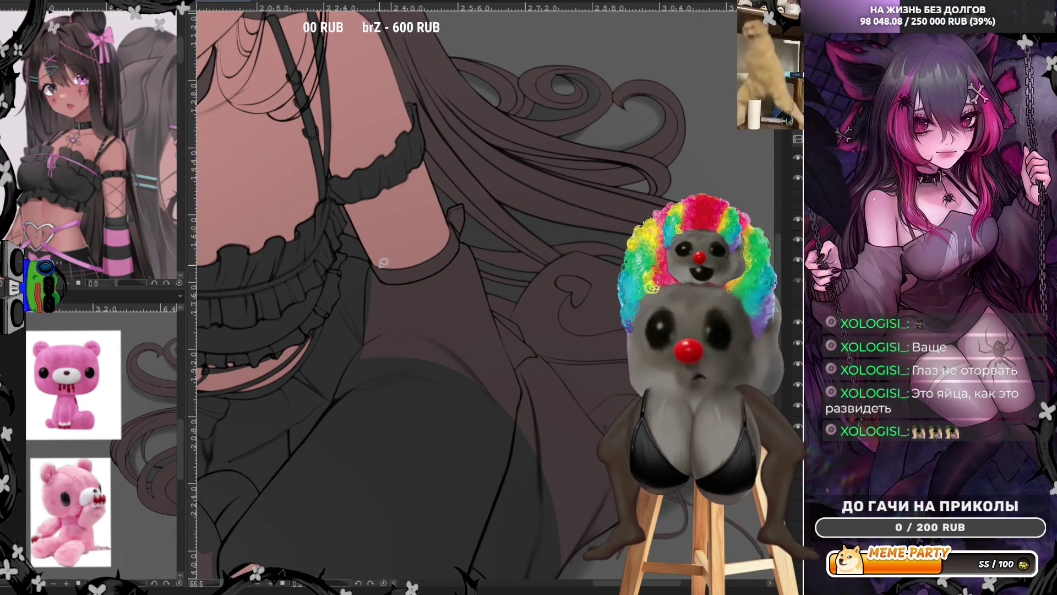
mouse_move(369, 278)
left_mouse_down()
mouse_move(376, 253)
mouse_move(349, 397)
left_mouse_up()
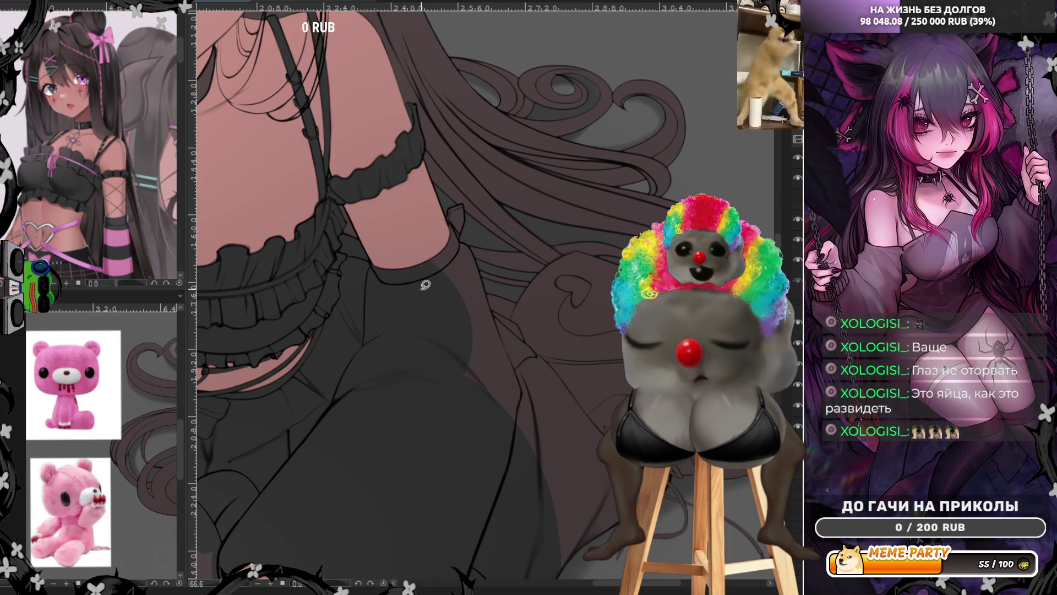
mouse_move(449, 213)
left_mouse_down()
mouse_move(464, 199)
mouse_move(463, 238)
mouse_move(400, 220)
left_mouse_up()
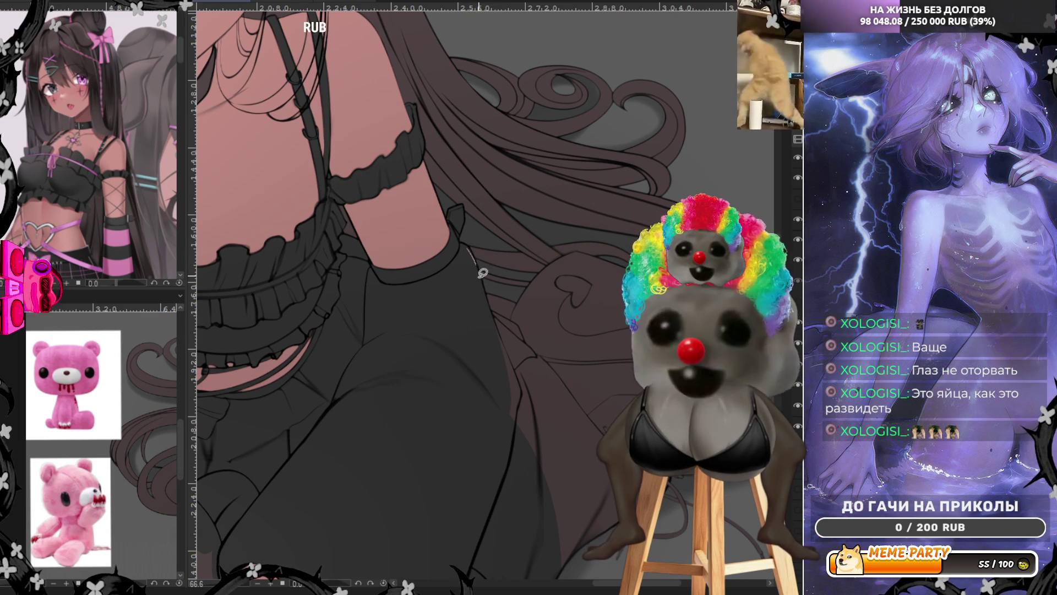
mouse_move(468, 241)
left_mouse_down()
mouse_move(525, 393)
mouse_move(518, 385)
left_mouse_up()
mouse_move(489, 309)
left_mouse_down()
mouse_move(521, 319)
mouse_move(529, 337)
mouse_move(452, 367)
left_mouse_up()
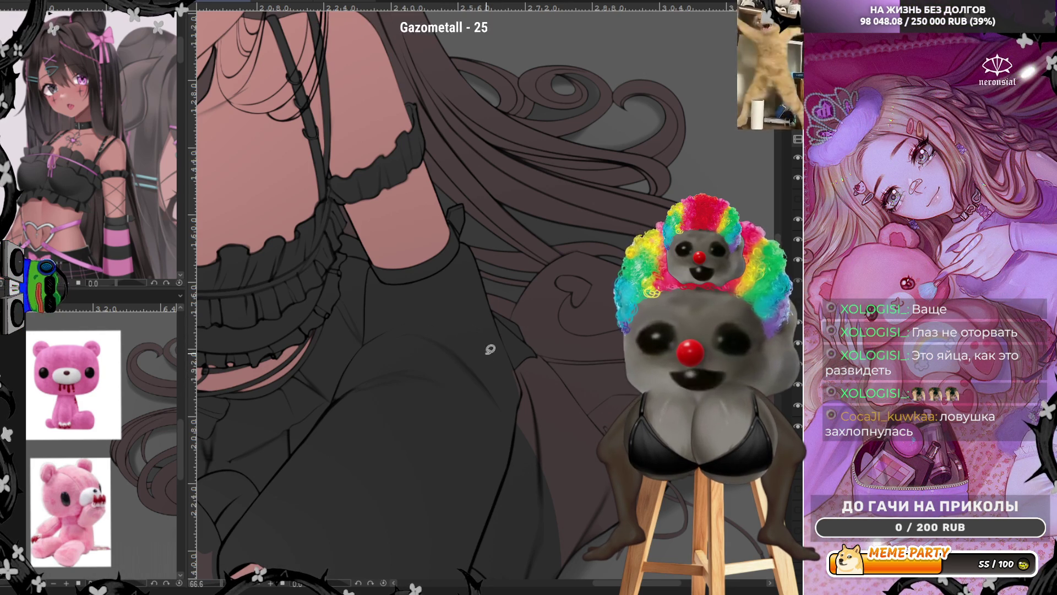
left_click_drag(511, 354, 544, 369)
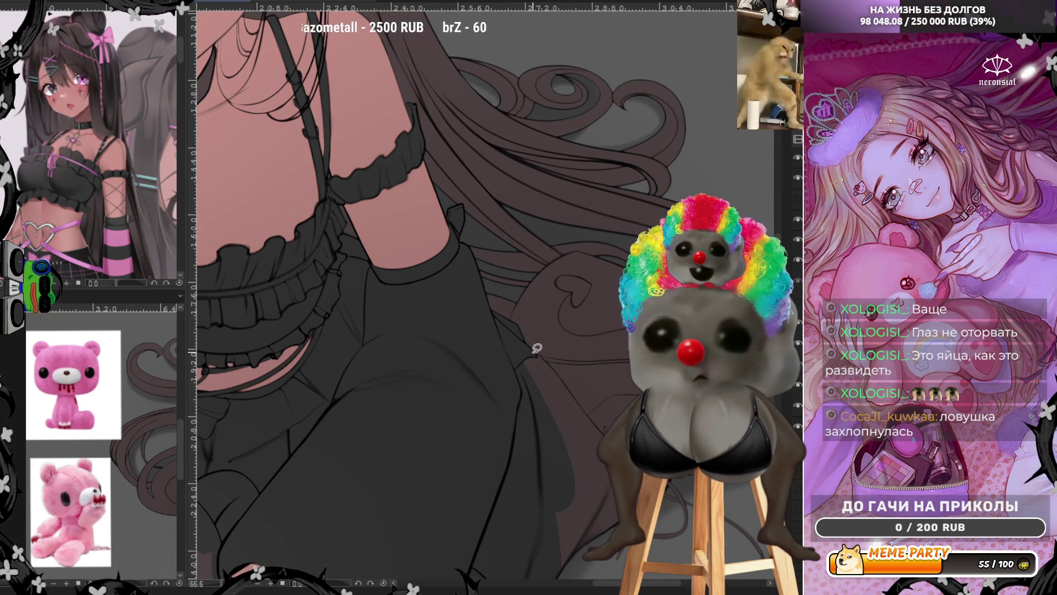
left_click_drag(535, 354, 591, 413)
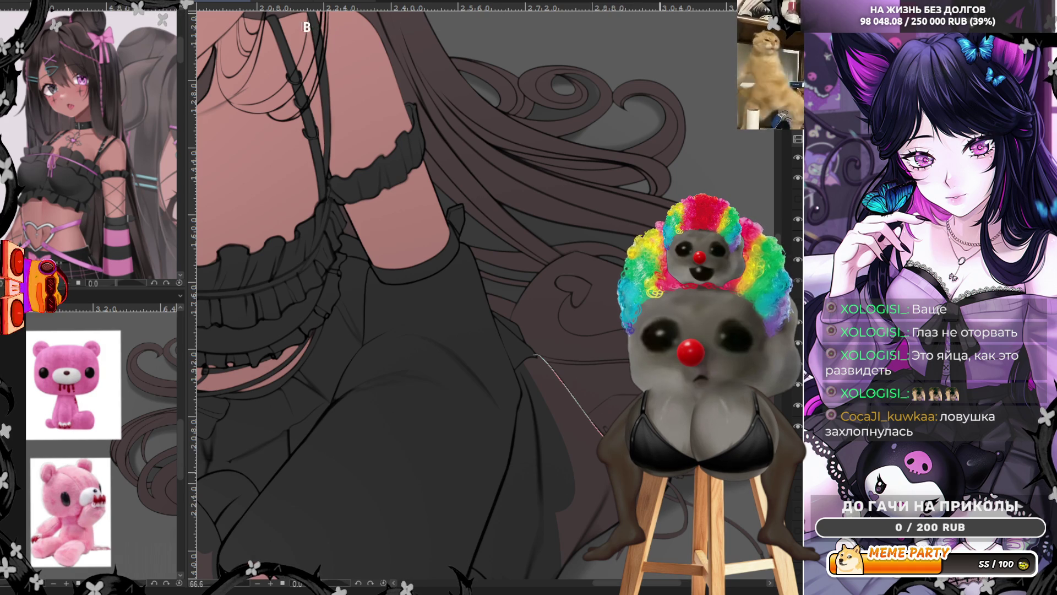
left_click_drag(554, 577, 523, 371)
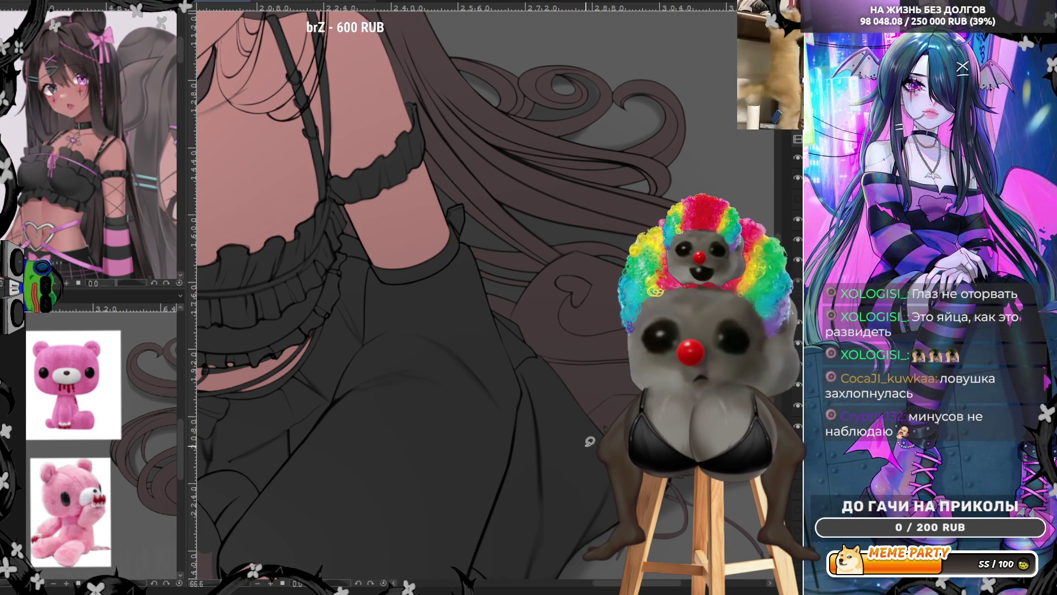
scroll(607, 488, "down", 3)
scroll(607, 488, "down", 3)
scroll(669, 347, "up", 2)
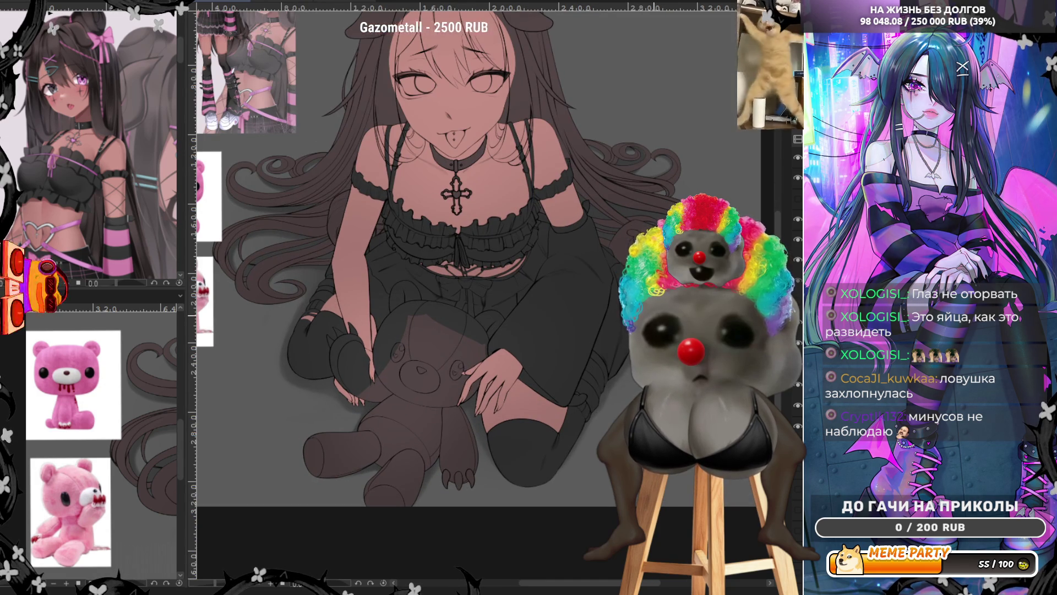
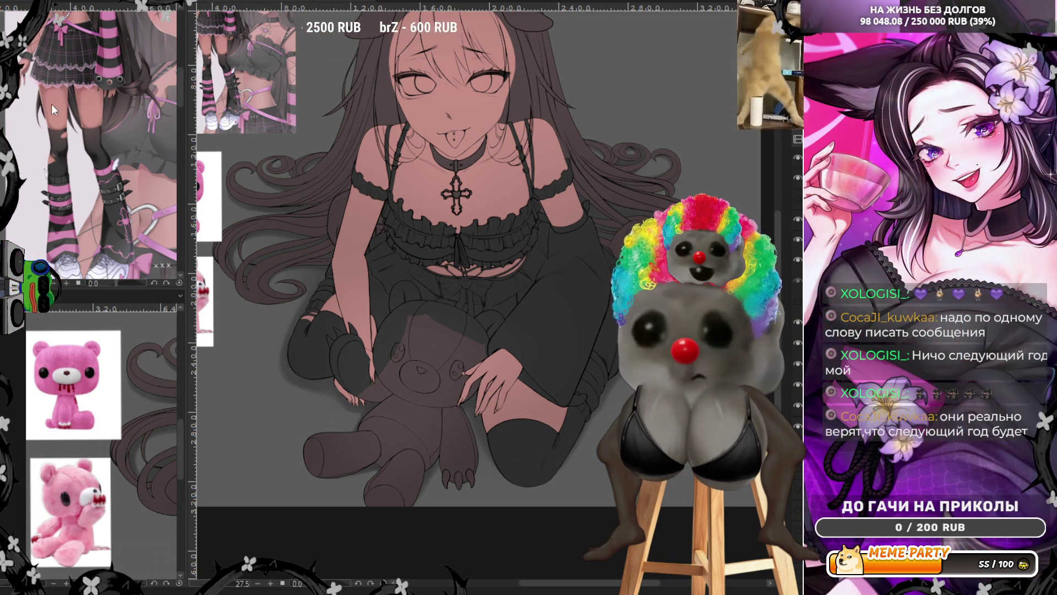
Lasso-fill the bear's leg and lower body flat pink, up to the upper leg.
scroll(366, 472, "up", 3)
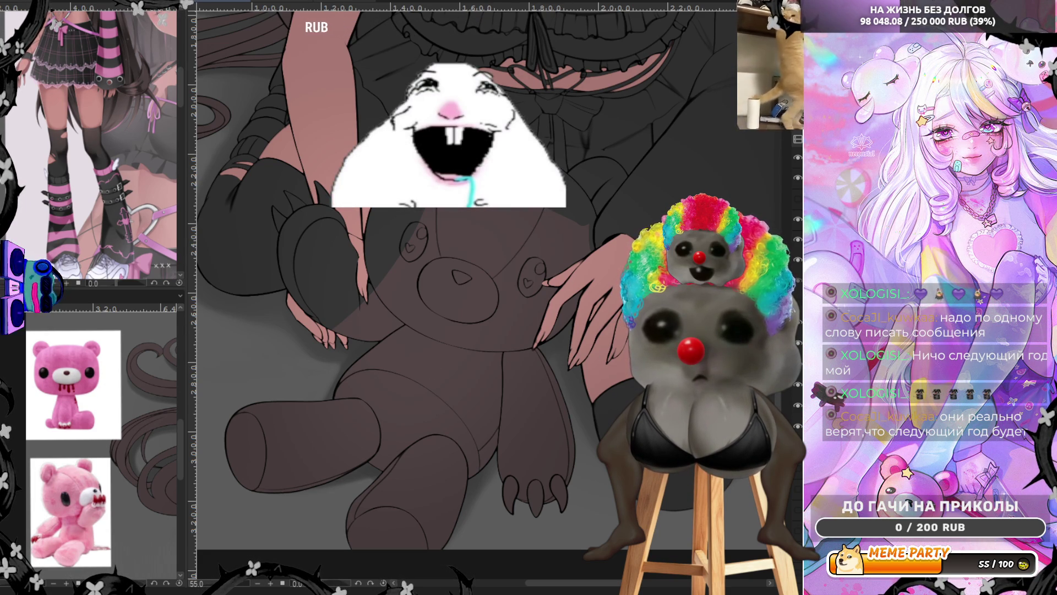
mouse_move(240, 528)
left_mouse_down()
mouse_move(510, 468)
mouse_move(449, 485)
left_mouse_up()
scroll(342, 452, "up", 3)
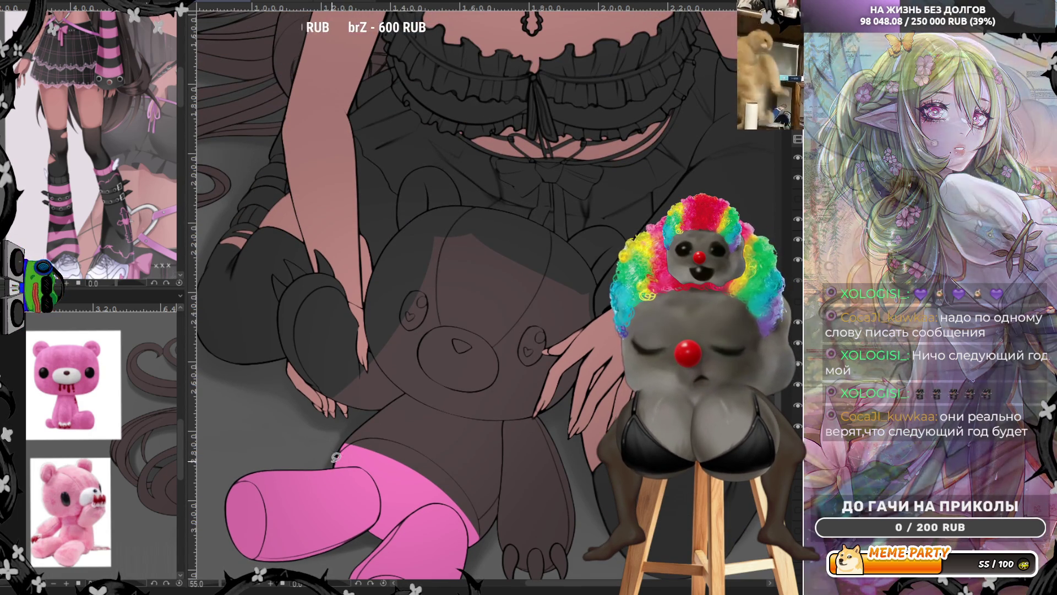
left_click_drag(328, 464, 479, 533)
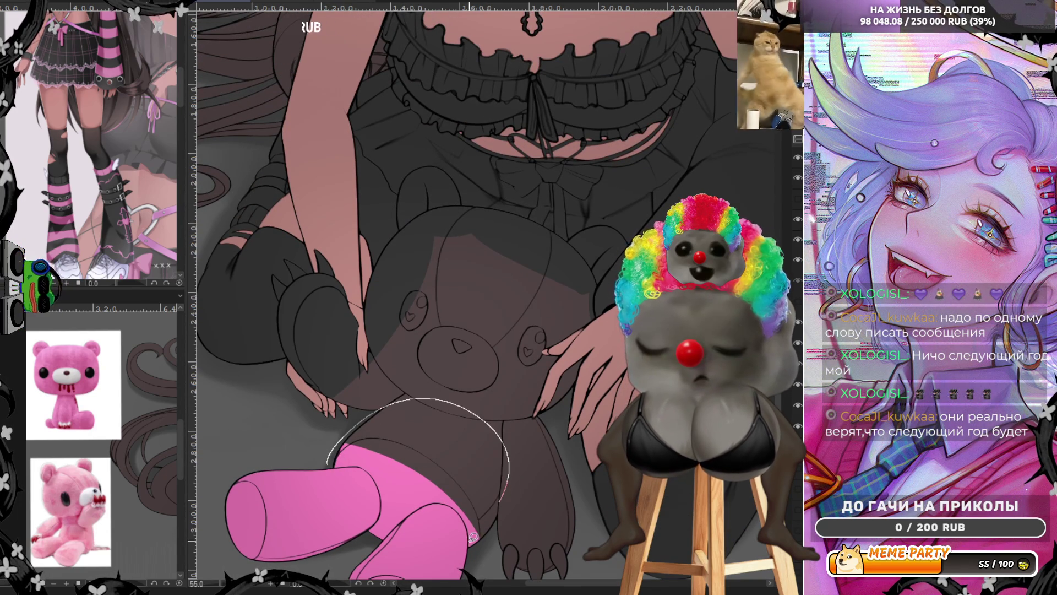
left_click_drag(479, 533, 440, 549)
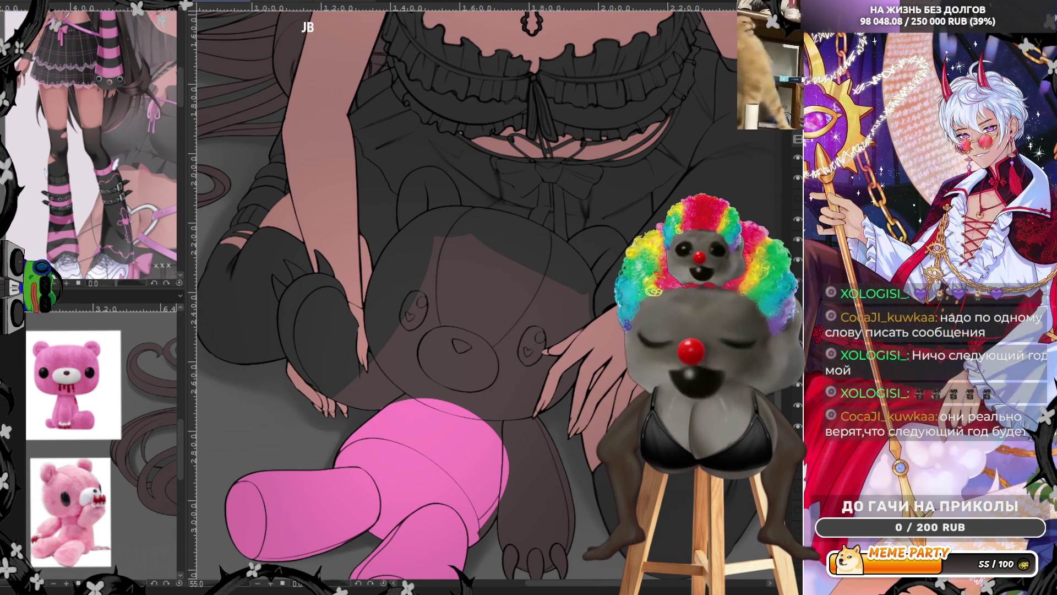
scroll(440, 297, "down", 2)
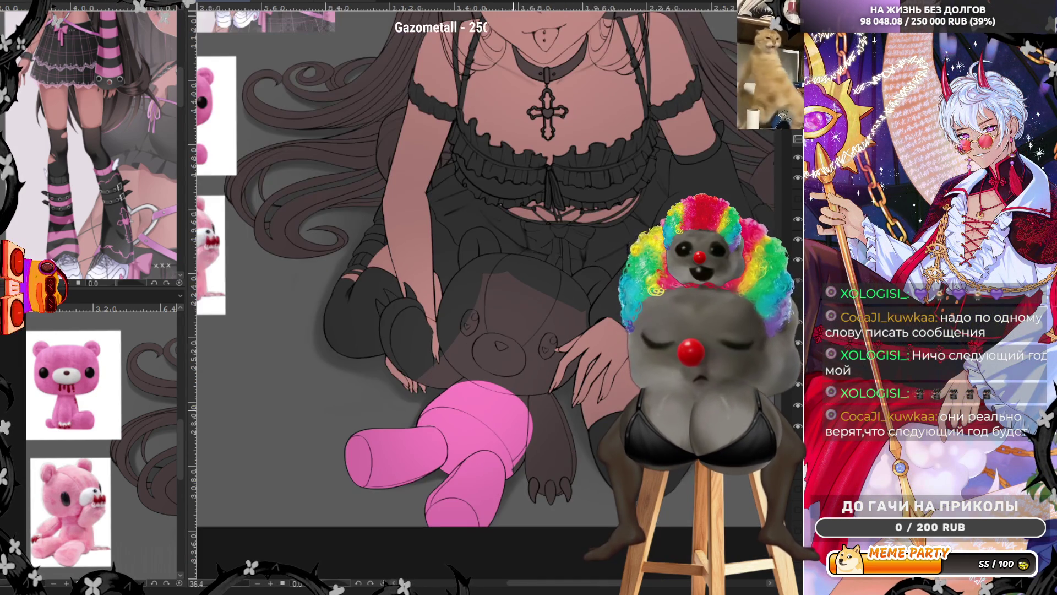
scroll(440, 298, "up", 1)
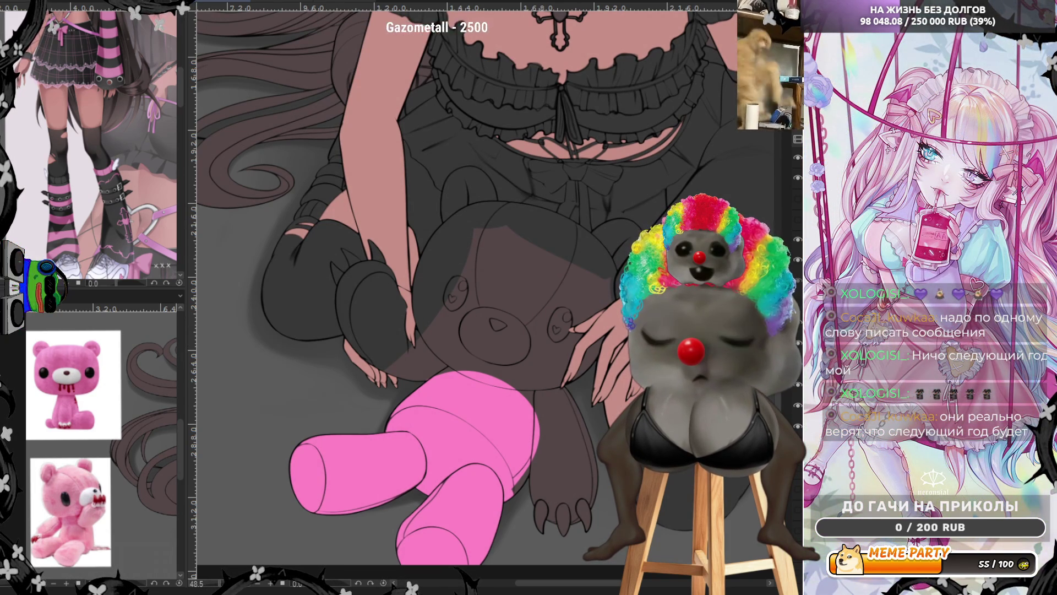
Toggle the lineart to check, then bucket-fill the bear's face, head and both ears pink.
left_click(798, 330)
left_click(799, 329)
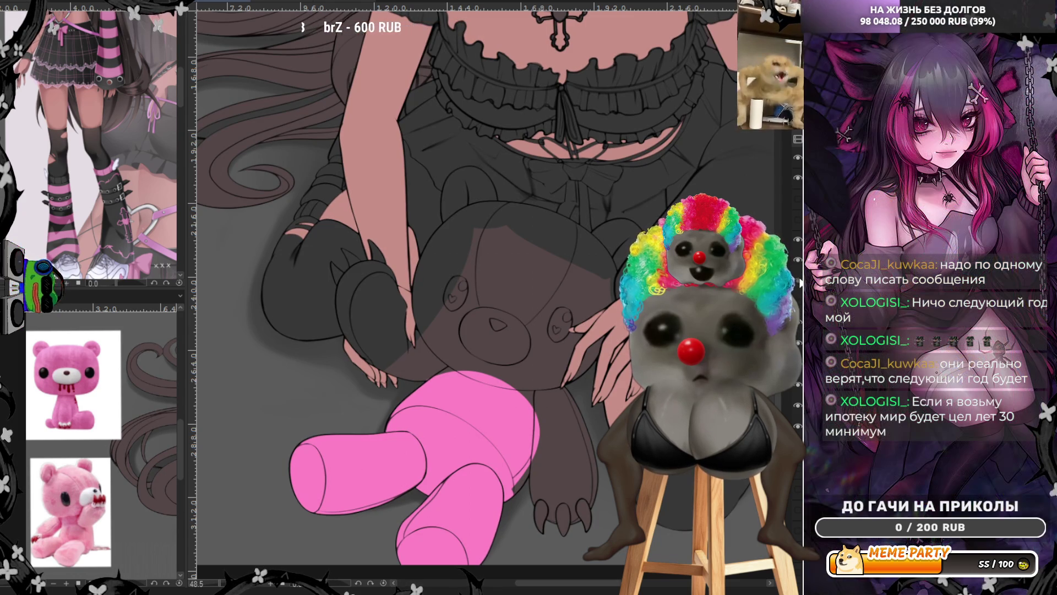
left_click(453, 326)
left_click(441, 303)
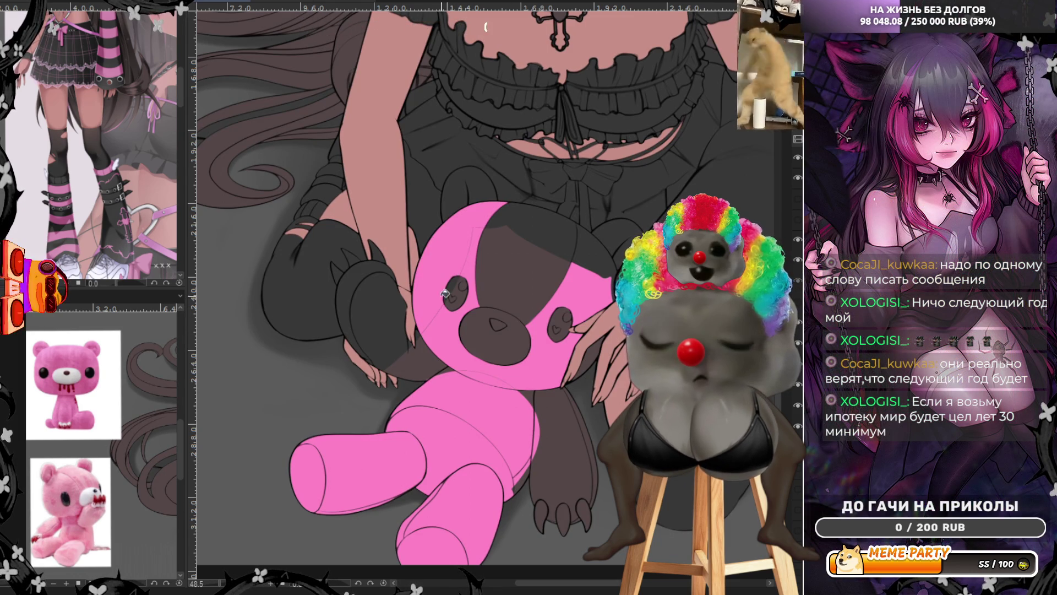
left_click(484, 271)
left_click(531, 236)
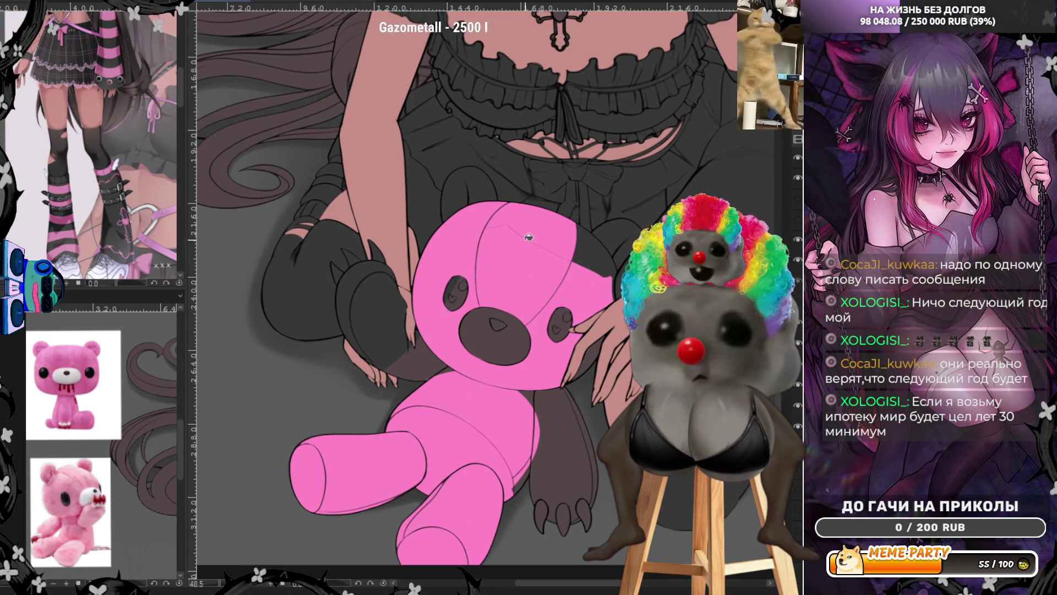
left_click(621, 233)
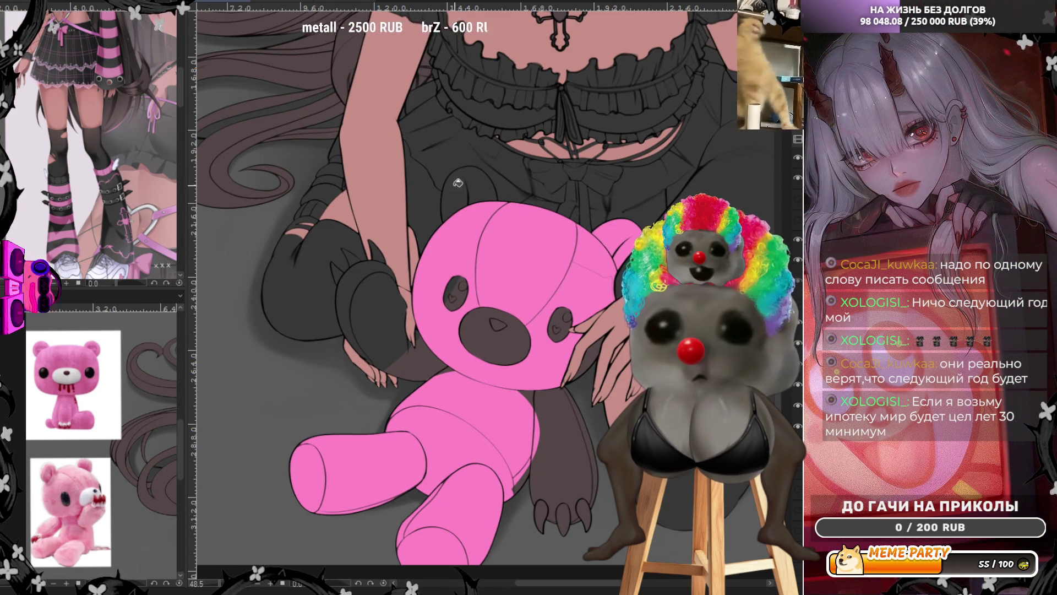
left_click(469, 208)
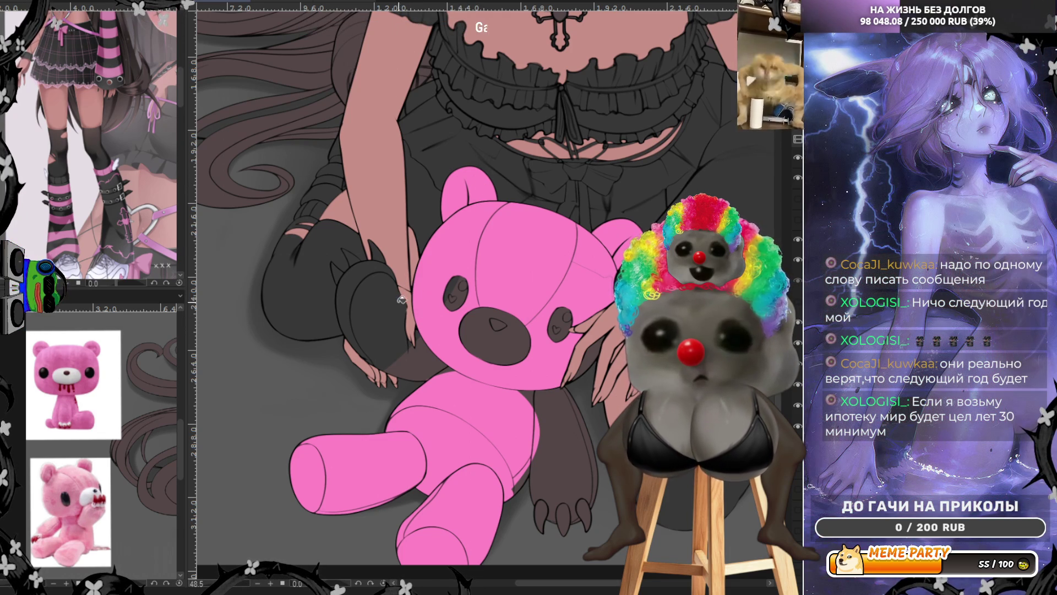
Fill the bear's left paw, right arm and paw, and small leftover gaps pink.
left_click(376, 276)
left_click(372, 275)
left_click(413, 339)
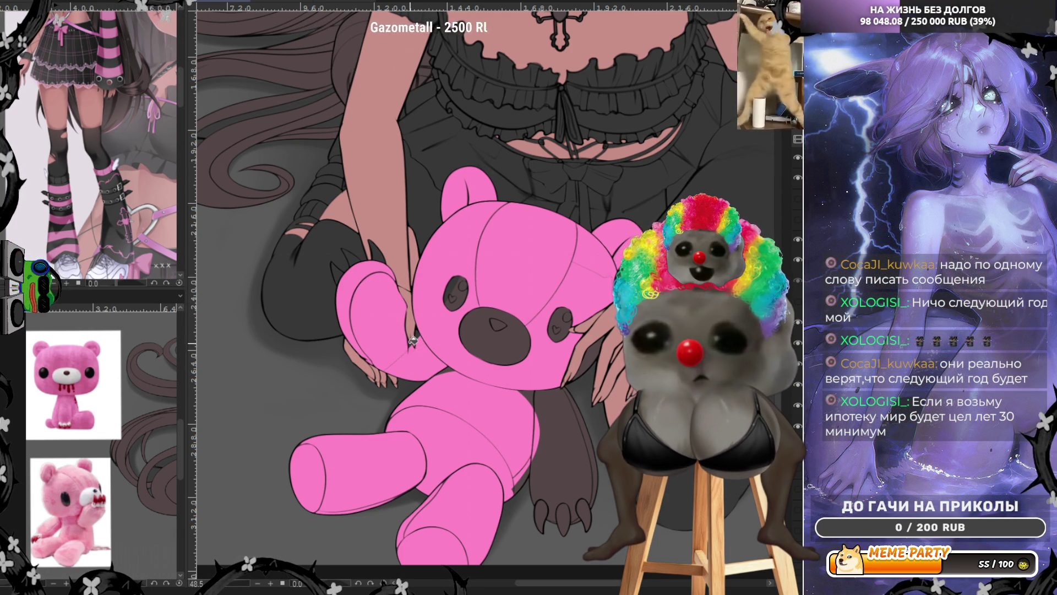
left_click(559, 435)
left_click(526, 483)
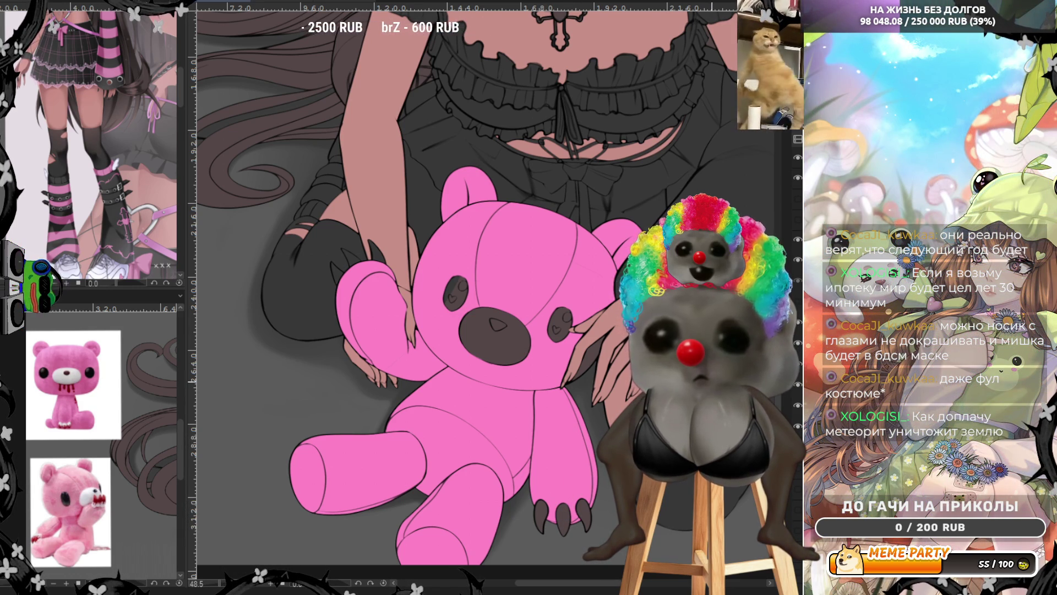
Draw a thin line along the bear's ear top, undoing the trial strokes on the arm and side.
scroll(390, 534, "down", 2)
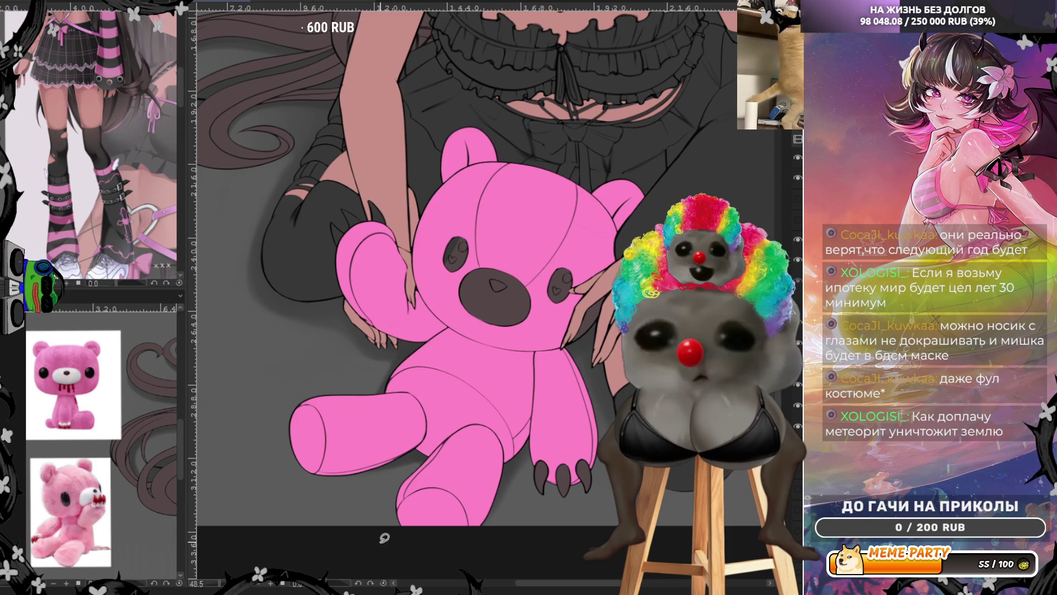
scroll(390, 534, "down", 5)
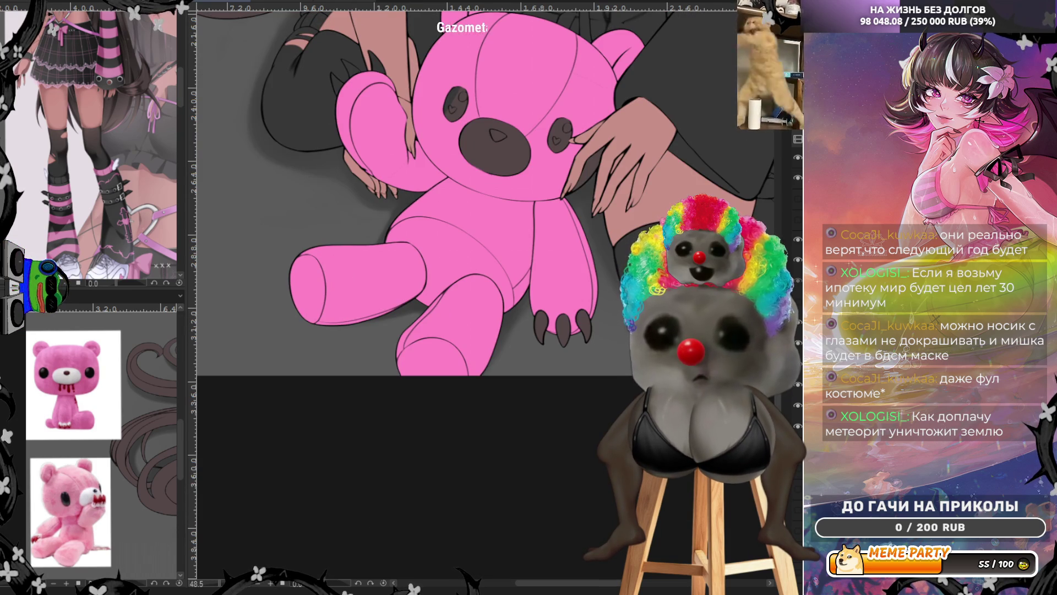
scroll(390, 534, "up", 8)
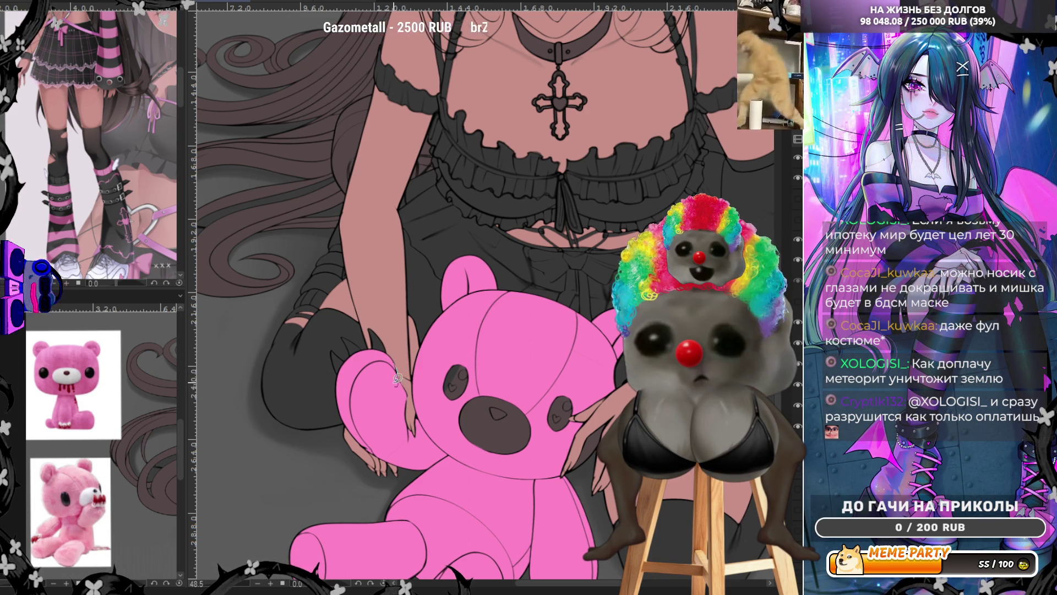
mouse_move(343, 384)
left_mouse_down()
mouse_move(357, 431)
mouse_move(378, 450)
left_mouse_up()
key("ctrl+z")
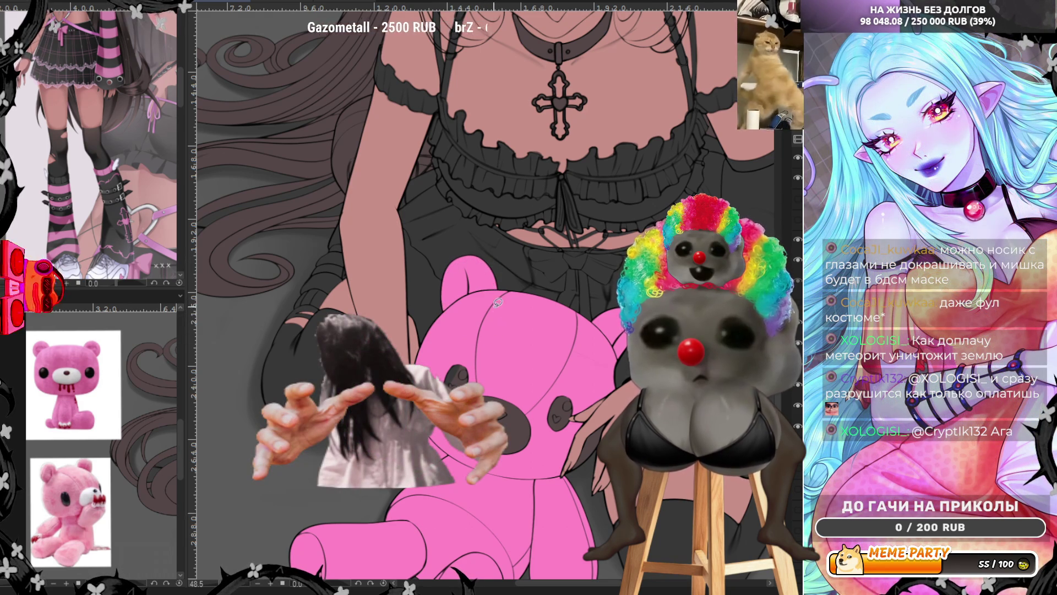
left_click_drag(499, 292, 472, 274)
left_click_drag(567, 337, 605, 392)
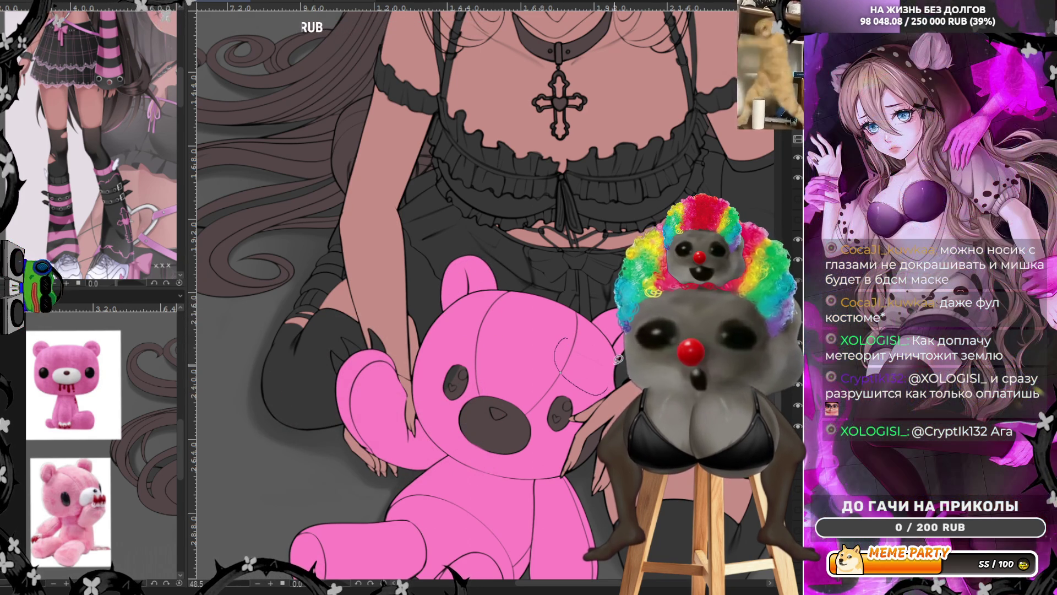
key("ctrl+z")
scroll(595, 439, "up", 3)
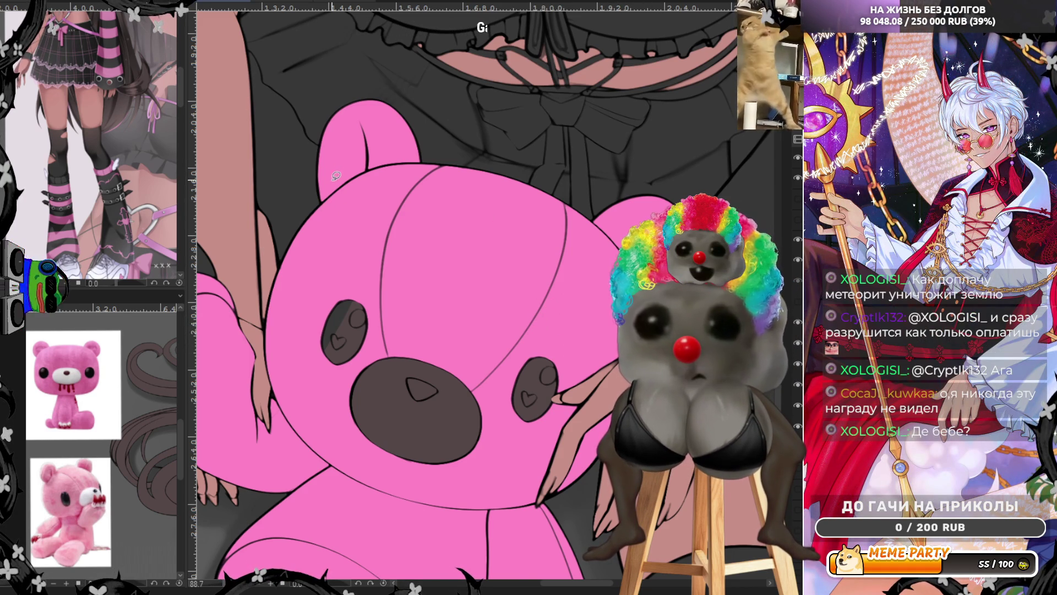
scroll(388, 373, "down", 2)
scroll(388, 373, "up", 2)
scroll(387, 373, "up", 2)
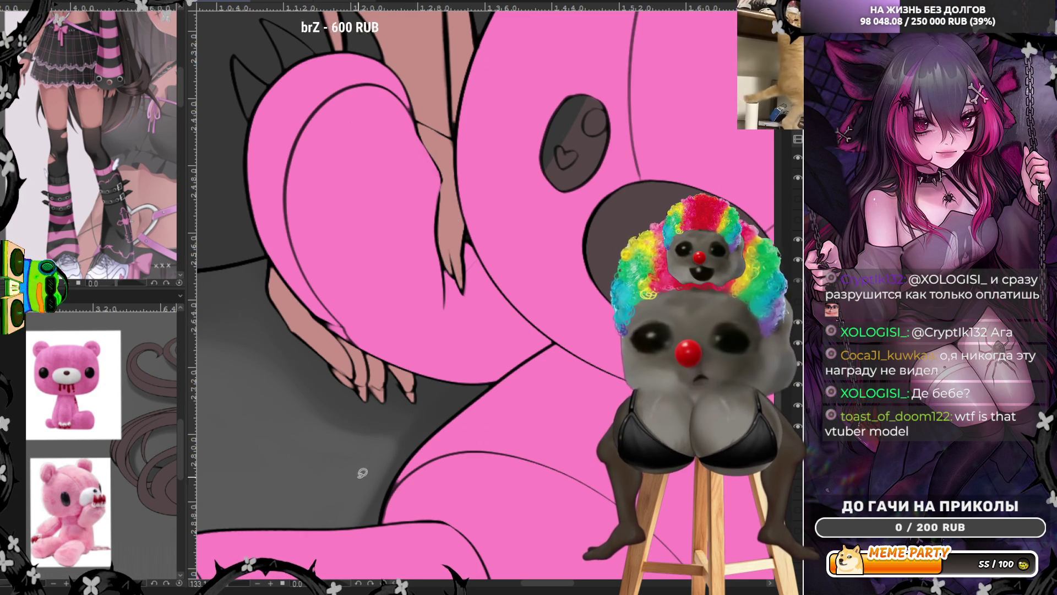
scroll(441, 526, "down", 3)
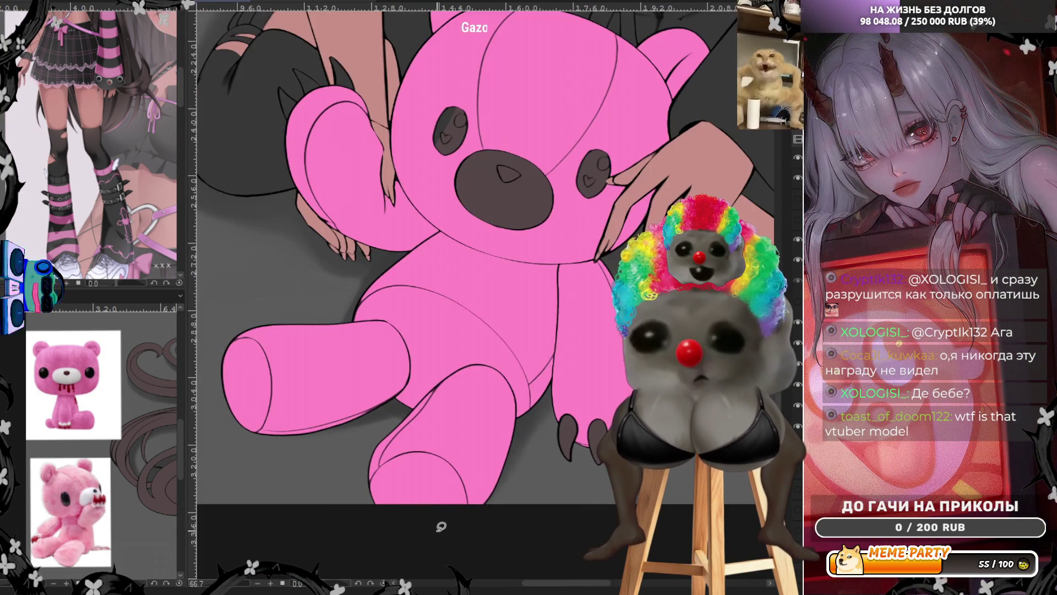
scroll(402, 446, "up", 1)
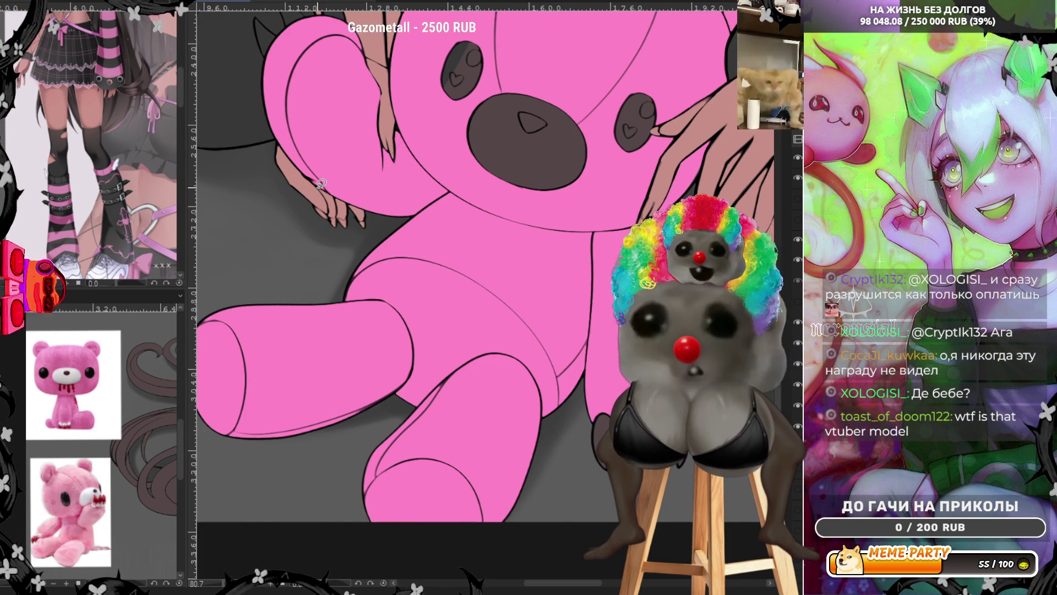
scroll(321, 184, "down", 2)
scroll(535, 354, "up", 4)
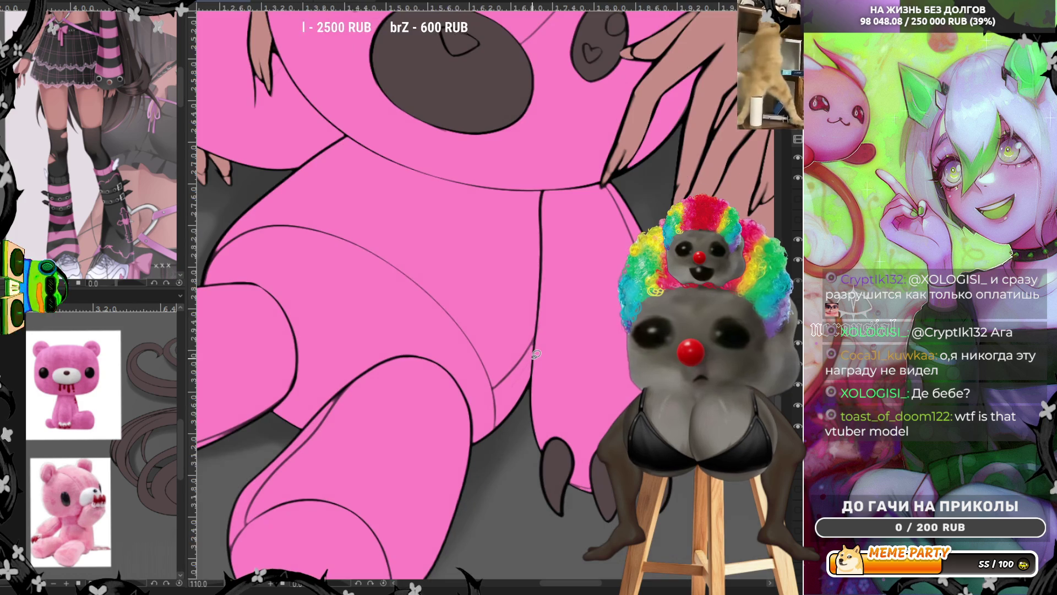
left_click_drag(468, 446, 537, 311)
key("ctrl+z")
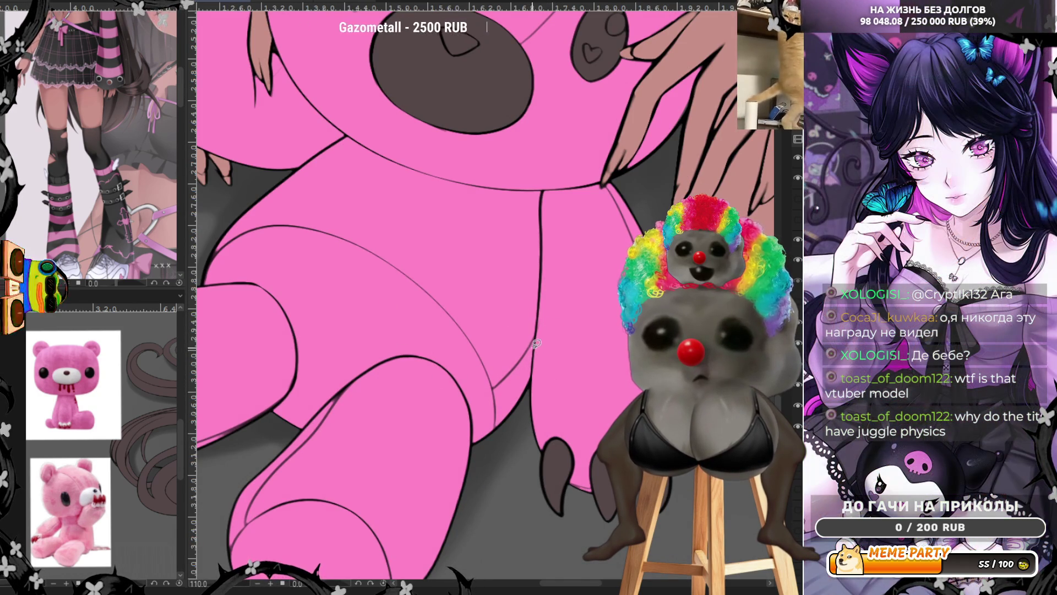
scroll(538, 343, "down", 3)
scroll(384, 266, "up", 3)
scroll(383, 266, "up", 1)
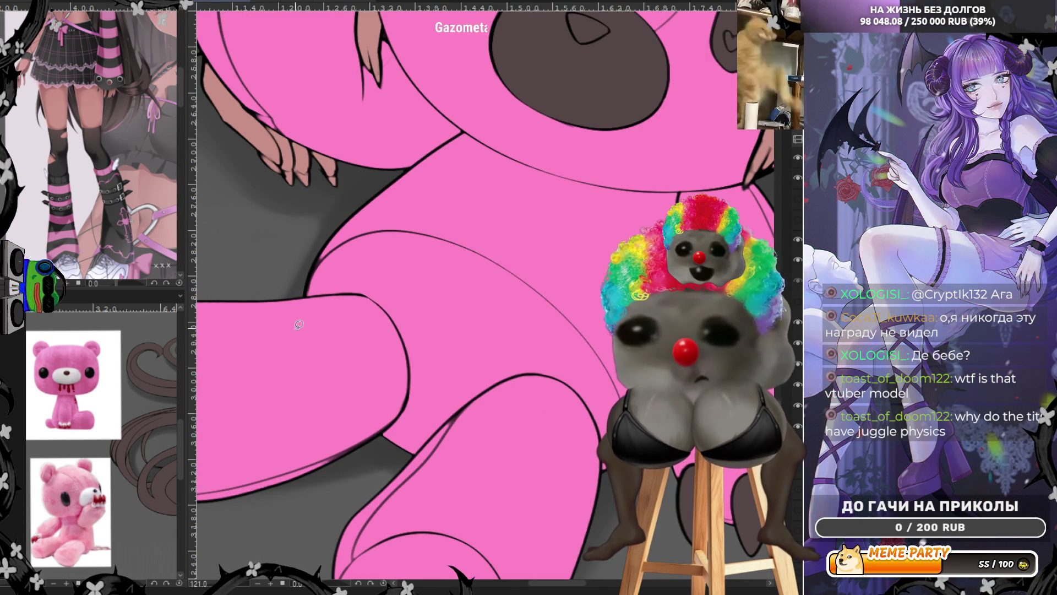
left_click_drag(311, 465, 400, 420)
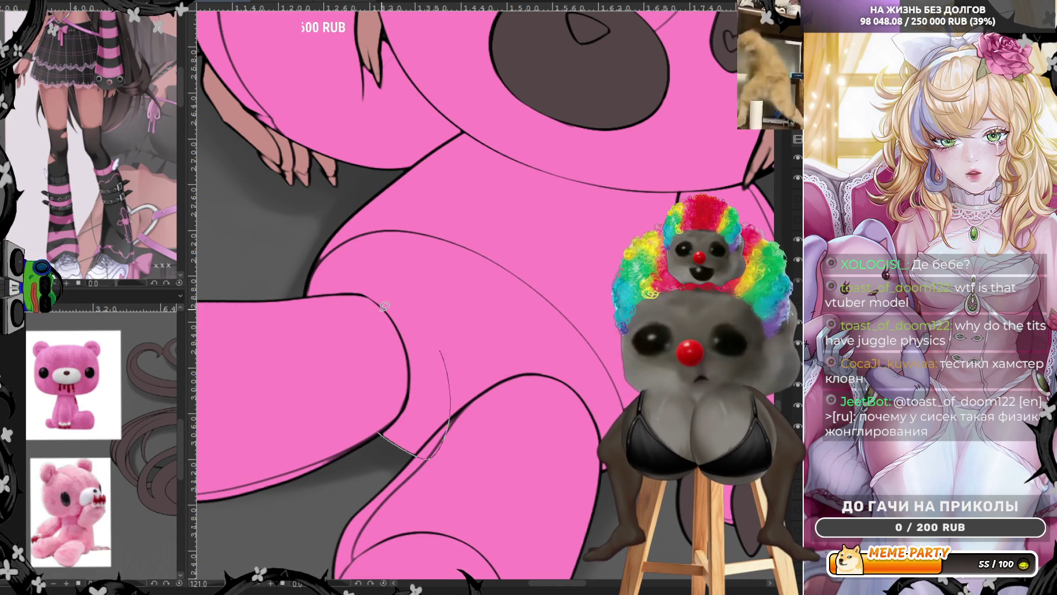
scroll(556, 353, "down", 2)
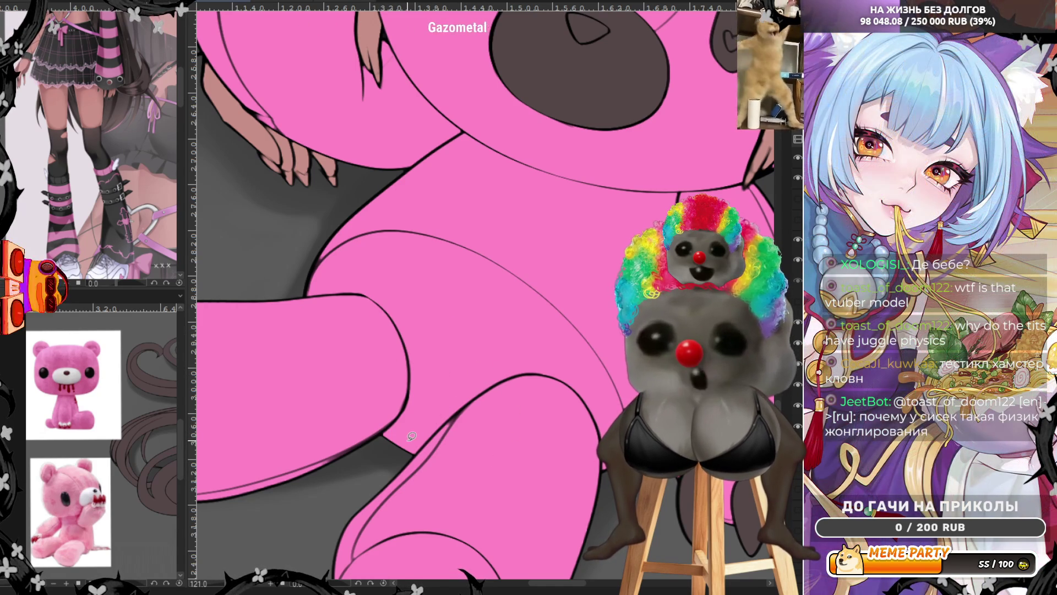
scroll(556, 353, "down", 2)
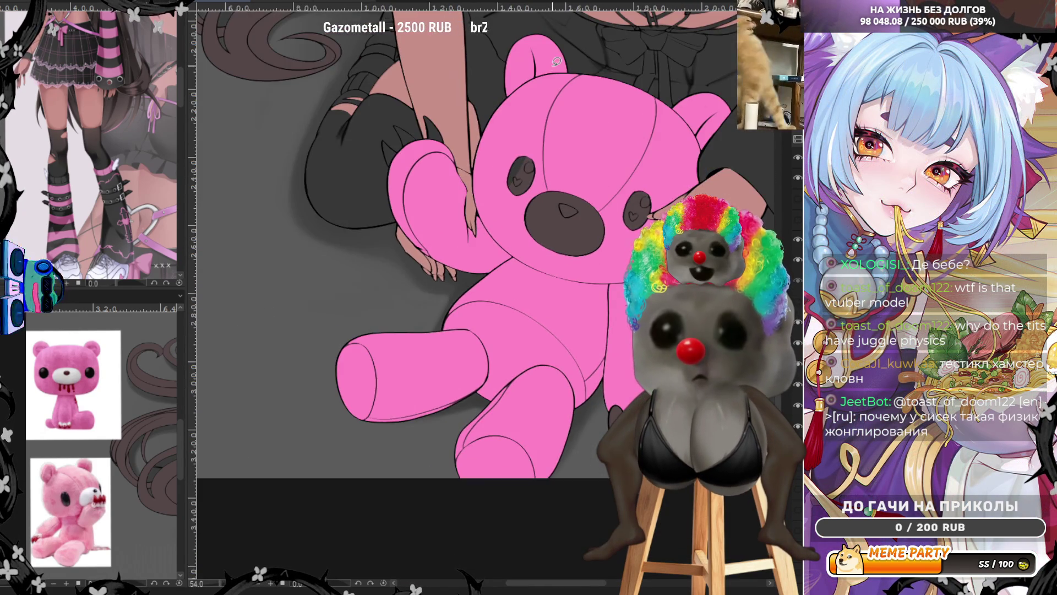
scroll(556, 61, "up", 3)
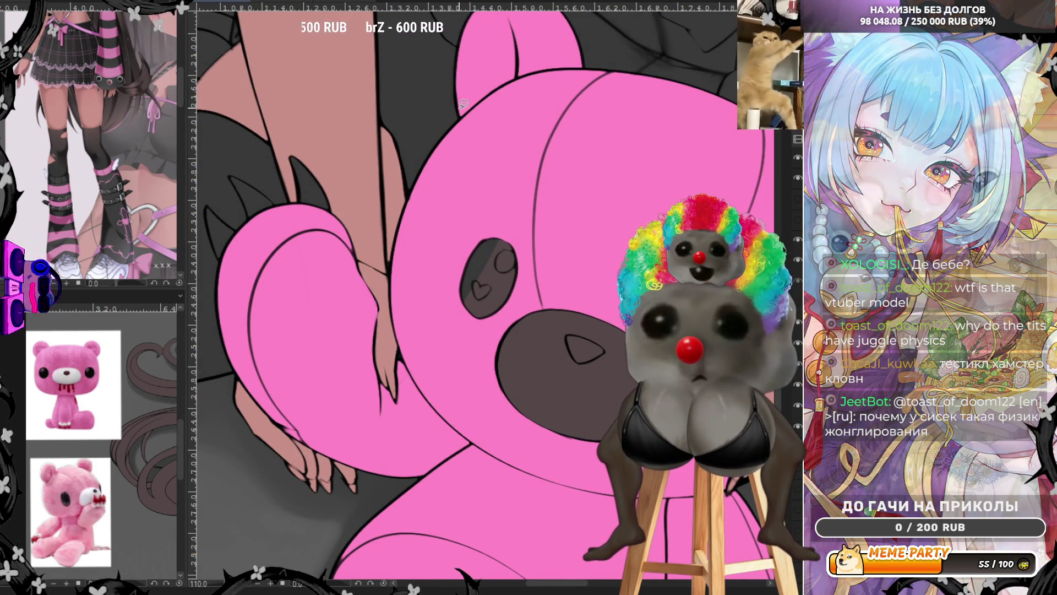
scroll(464, 108, "down", 2)
scroll(440, 205, "down", 2)
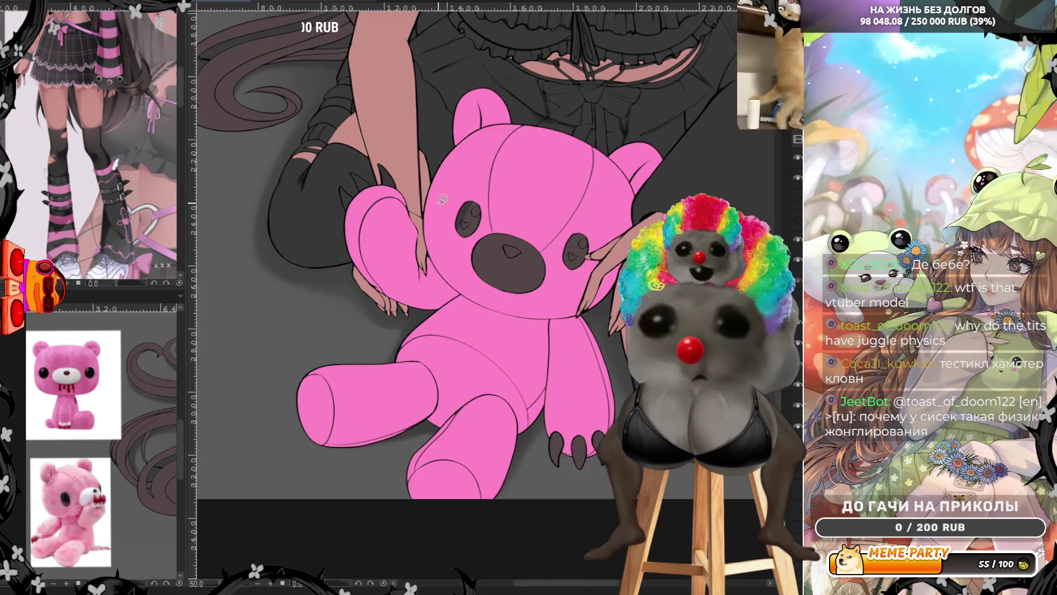
scroll(656, 195, "up", 2)
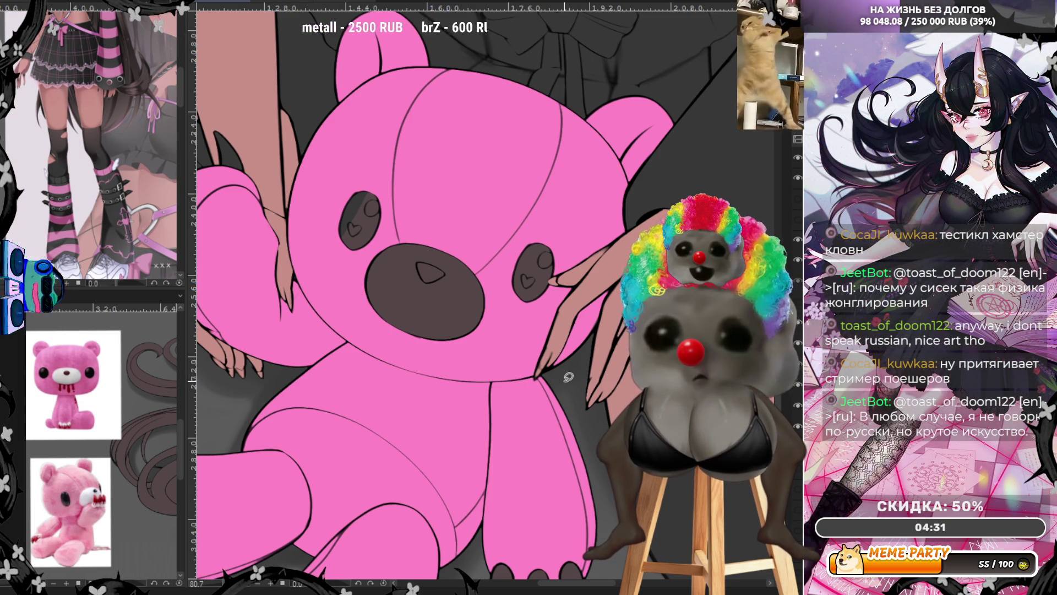
scroll(568, 378, "down", 2)
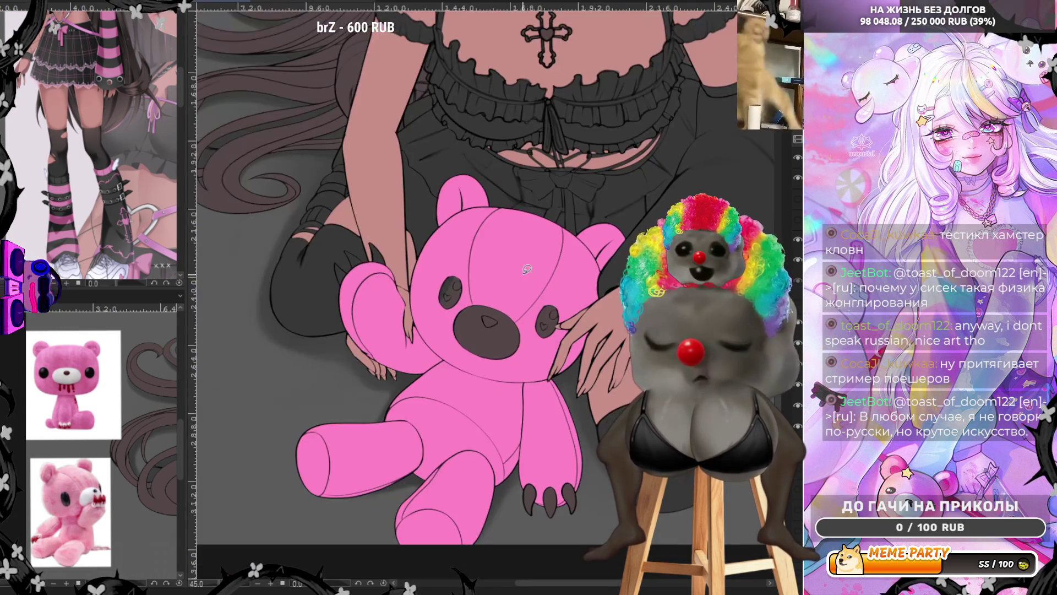
scroll(447, 313, "up", 1)
scroll(393, 254, "up", 1)
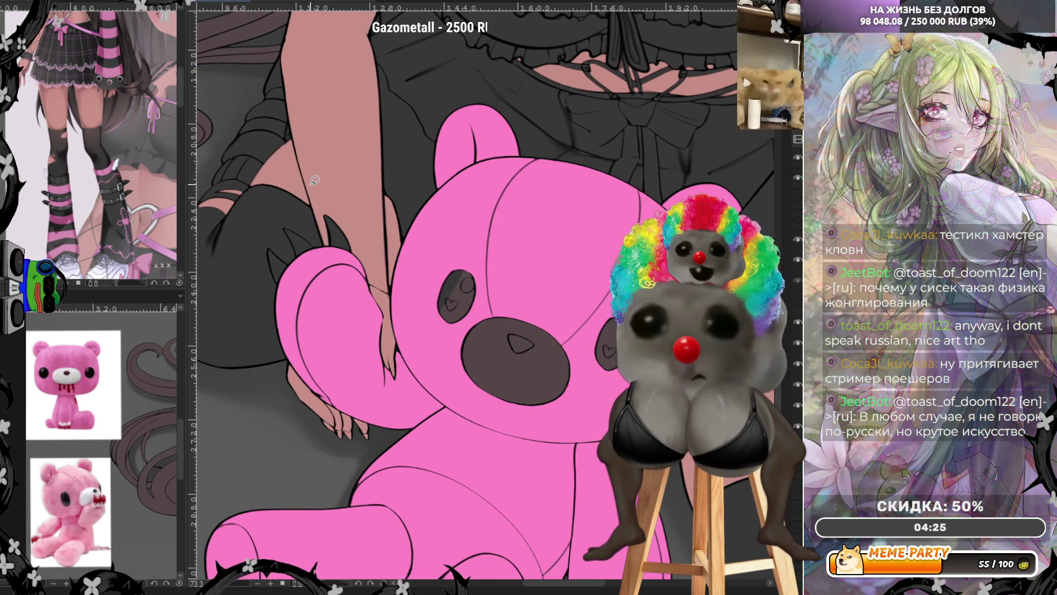
scroll(615, 368, "up", 3)
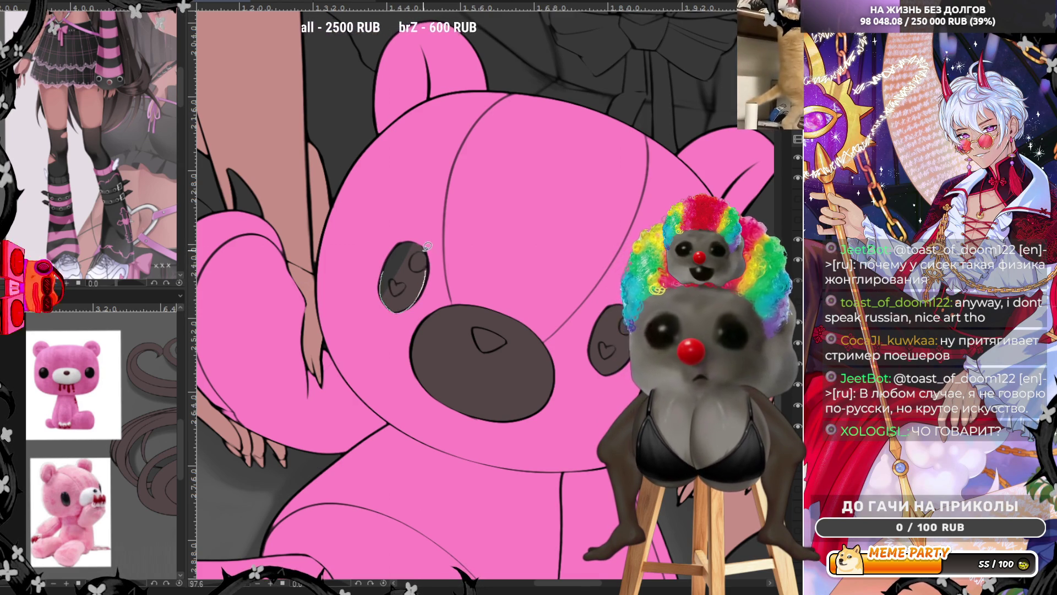
Fill the bear's left eye solid black, covering its grey heart mark.
left_click(419, 268)
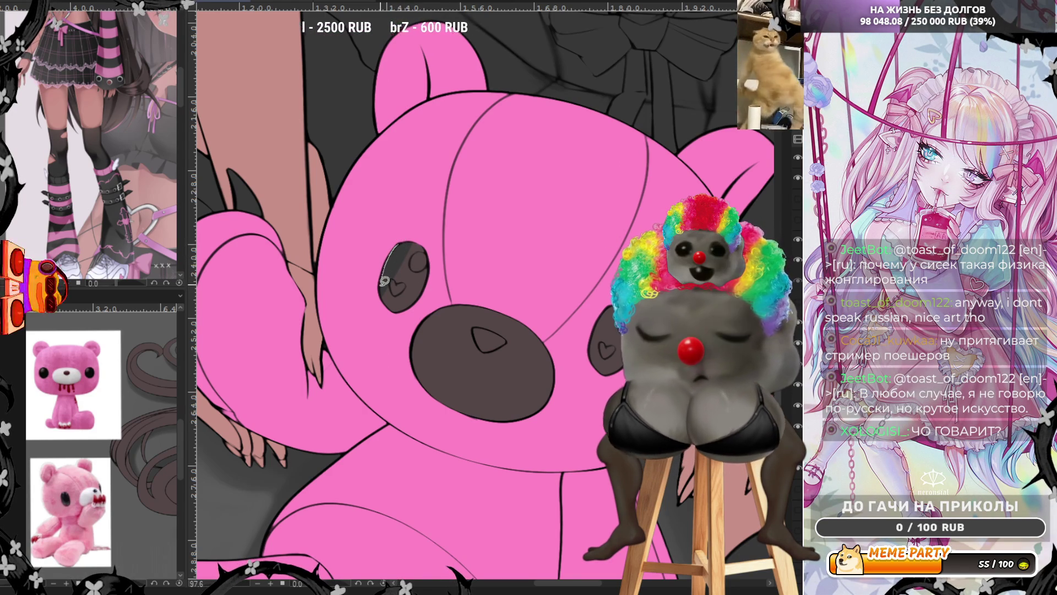
left_click(425, 284)
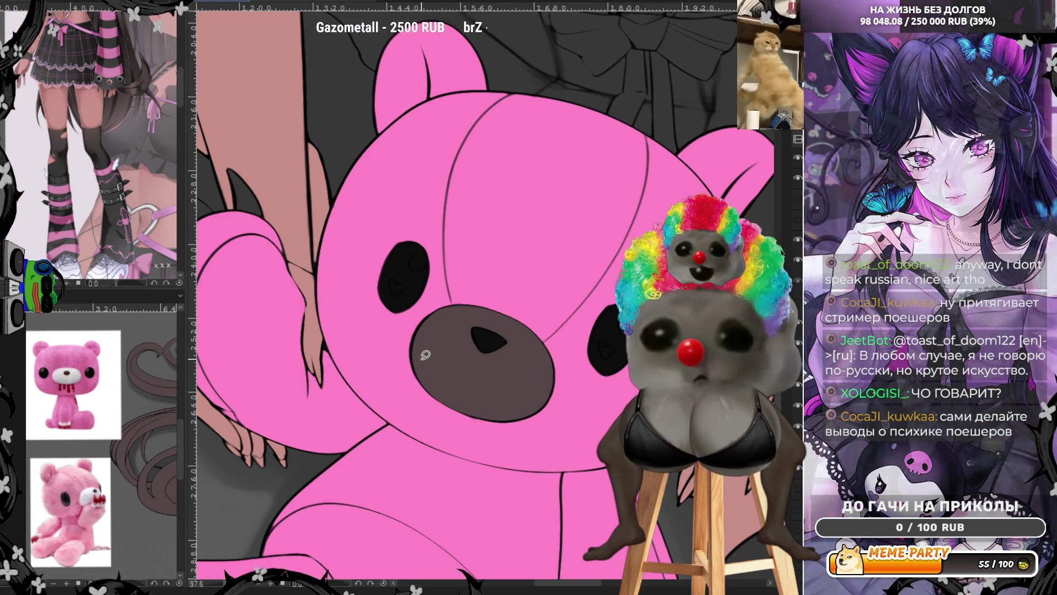
scroll(520, 303, "down", 5)
scroll(524, 275, "down", 2)
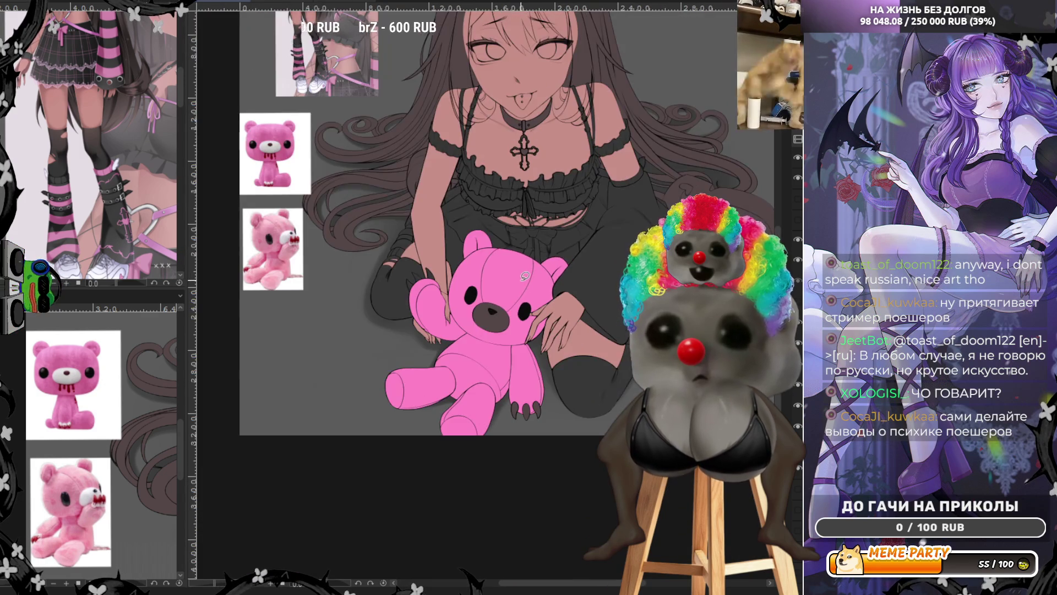
scroll(507, 330, "down", 2)
scroll(499, 356, "up", 2)
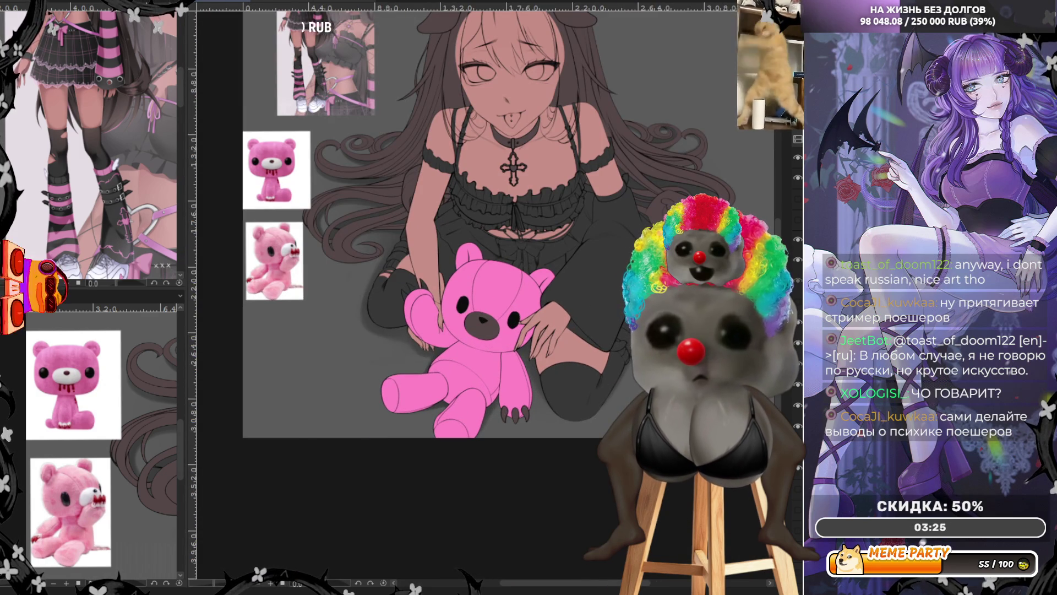
scroll(573, 343, "down", 2)
scroll(573, 343, "up", 2)
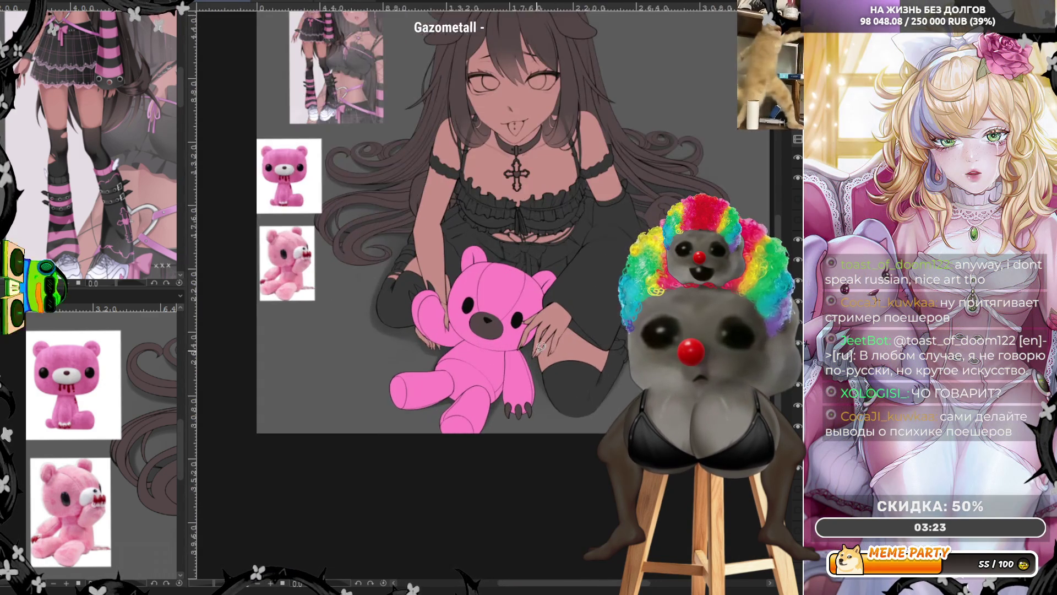
scroll(523, 325, "up", 2)
scroll(482, 311, "up", 1)
scroll(482, 311, "up", 1)
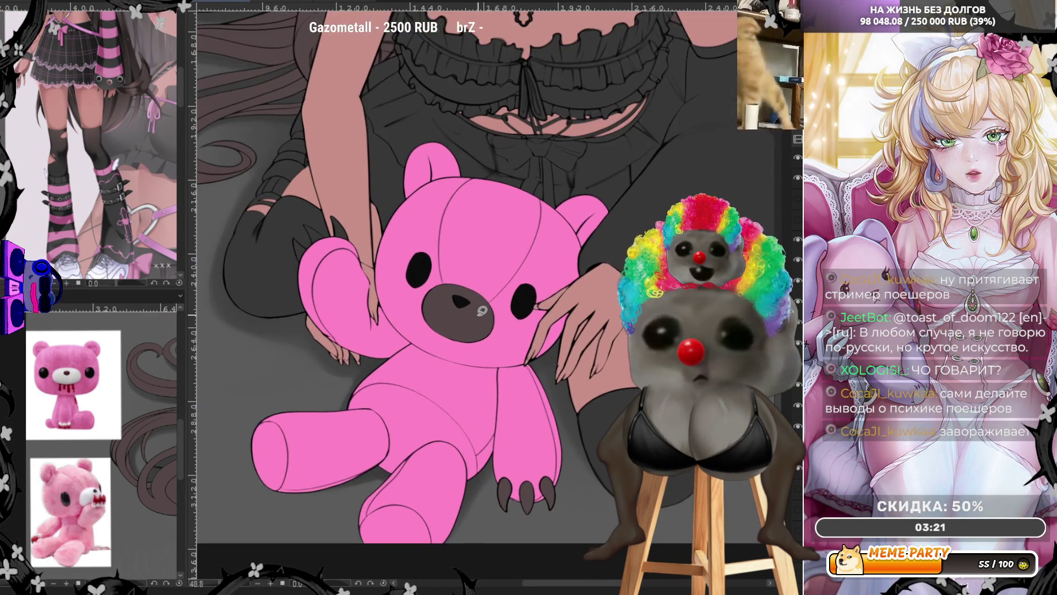
scroll(481, 305, "up", 1)
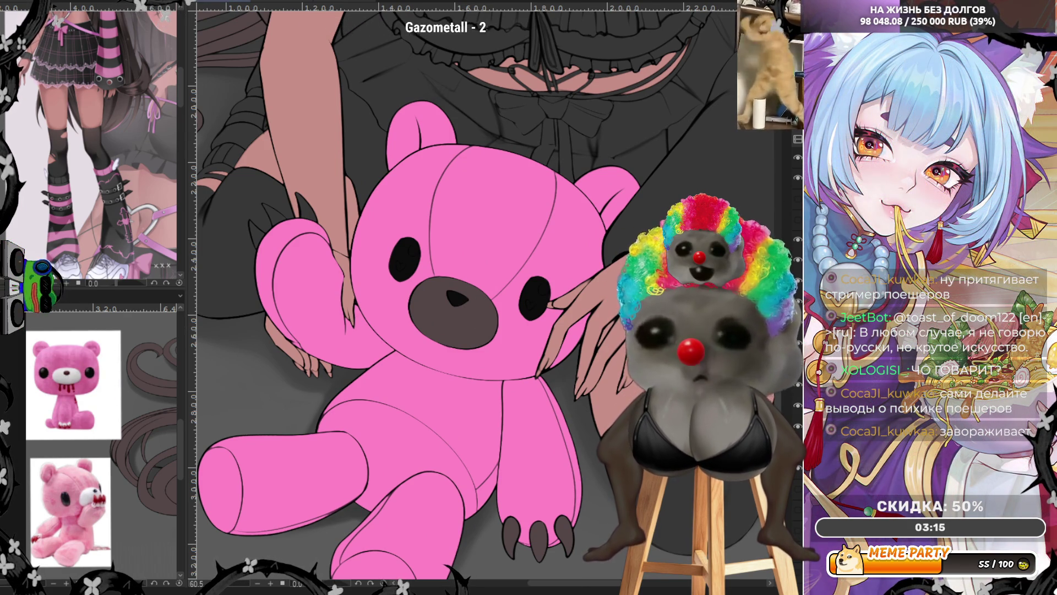
scroll(465, 330, "up", 2)
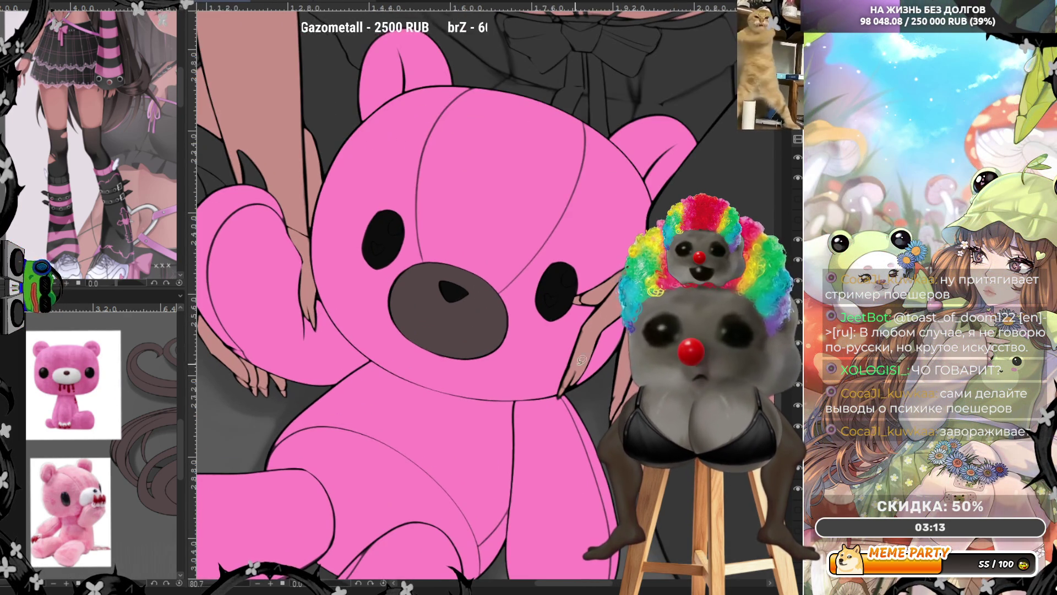
Check the bear's pink fill, then fill its muzzle light grey.
key("ctrl+z")
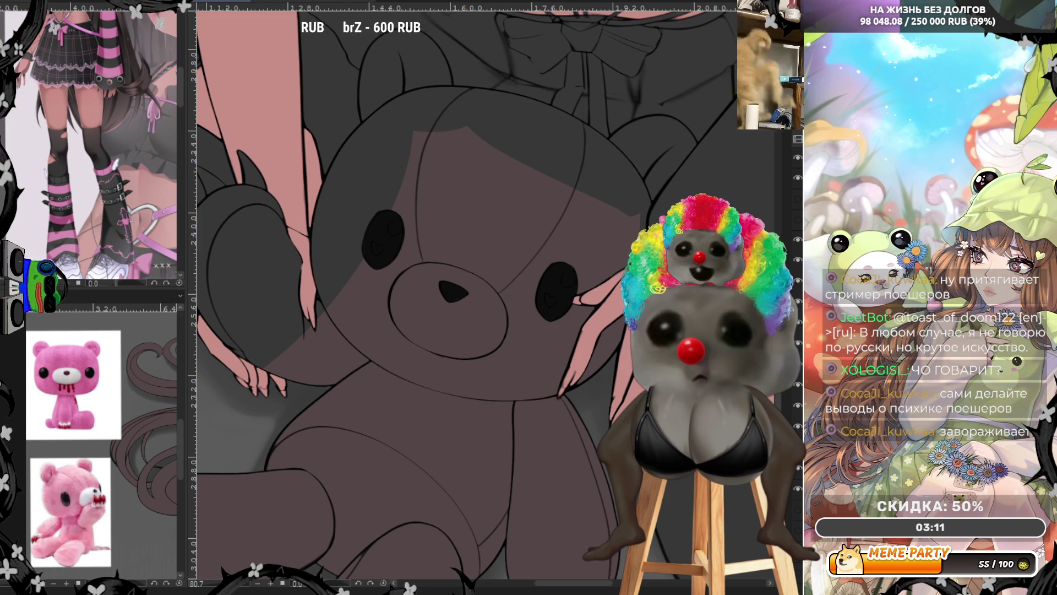
key("ctrl+y")
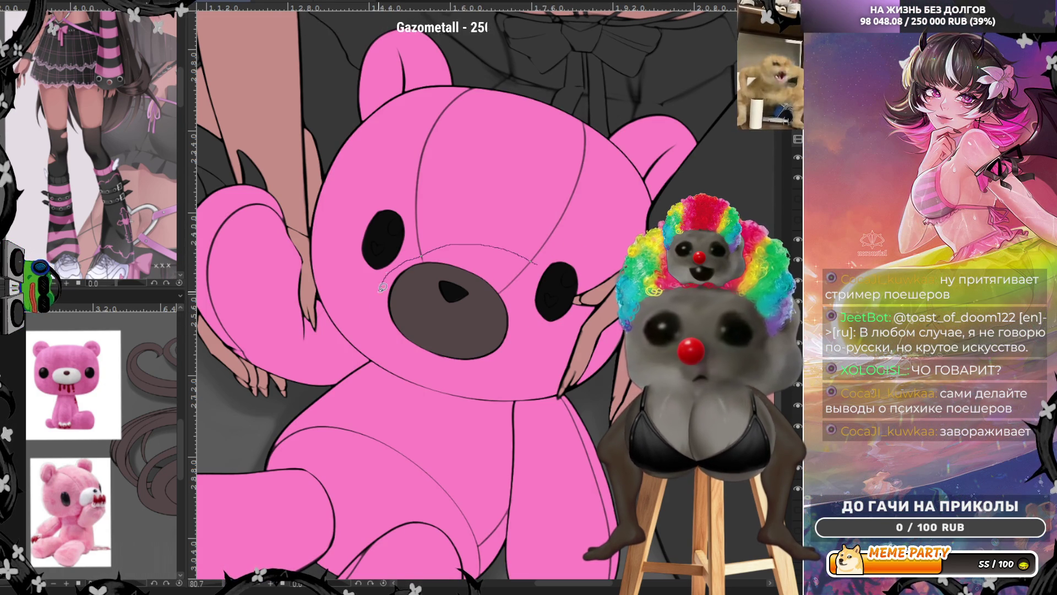
left_click(395, 282)
Zoom in and back out on the bear's face to inspect the muzzle and eye highlights.
scroll(408, 252, "up", 1)
scroll(408, 254, "up", 1)
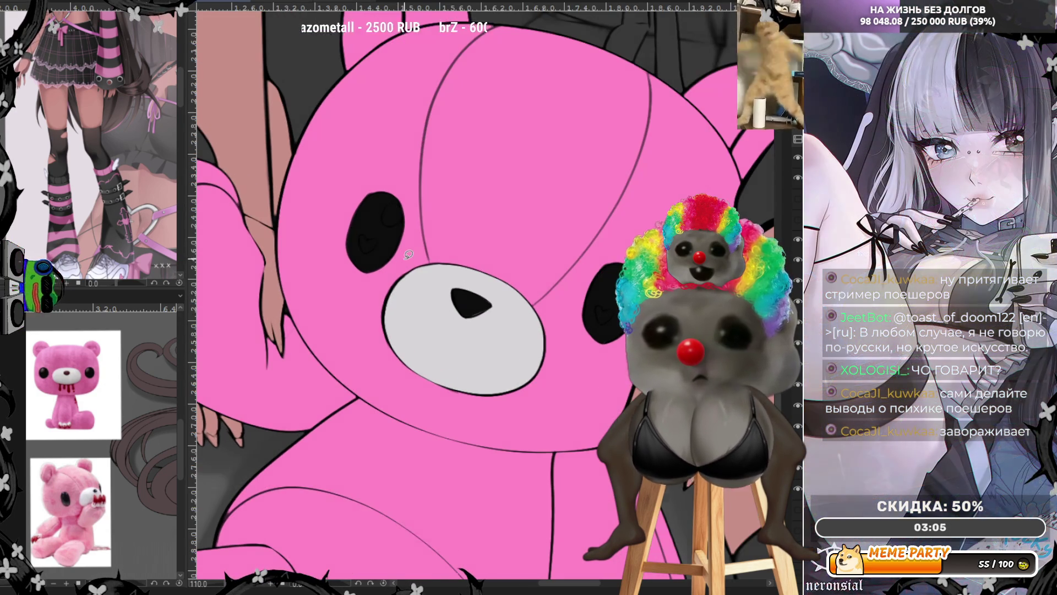
scroll(479, 286, "up", 1)
scroll(553, 317, "up", 1)
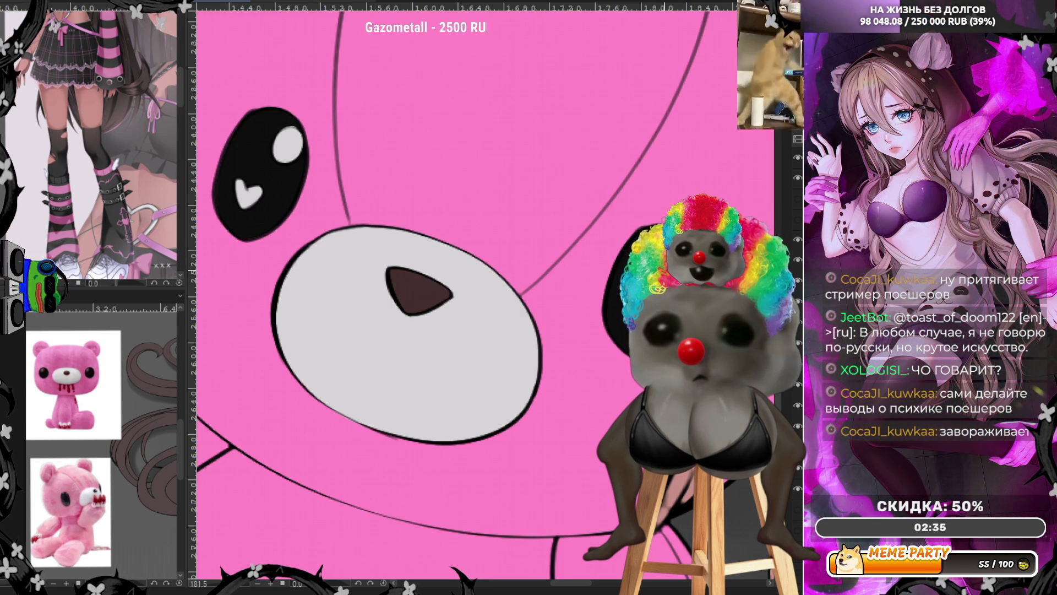
scroll(576, 249, "down", 1)
scroll(577, 249, "down", 3)
scroll(576, 249, "down", 2)
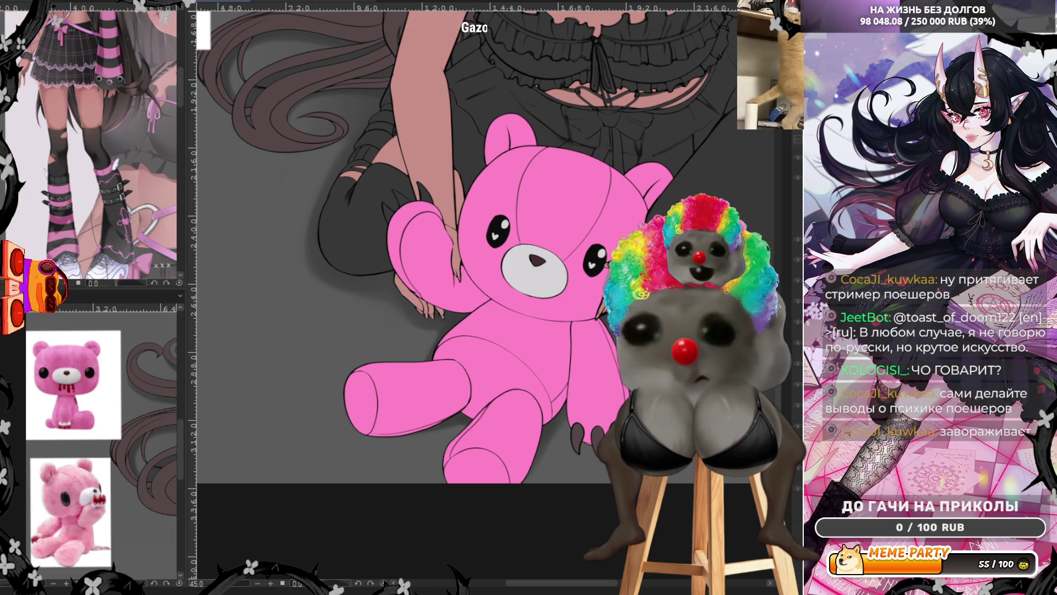
Adjust the bear's hot pink to a paler, slightly darker muted pink.
key("ctrl+z")
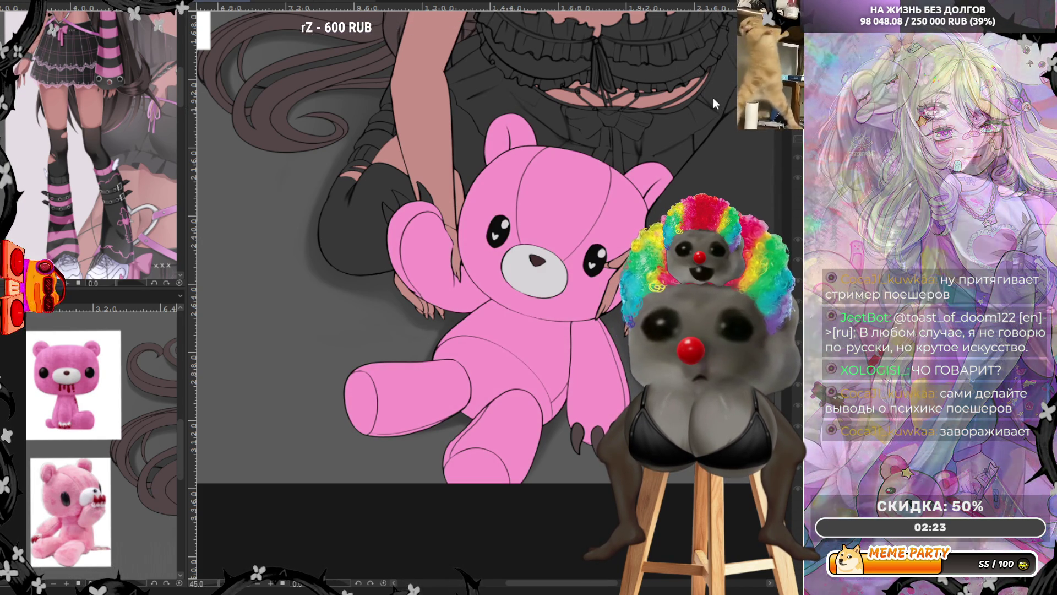
key("ctrl+z")
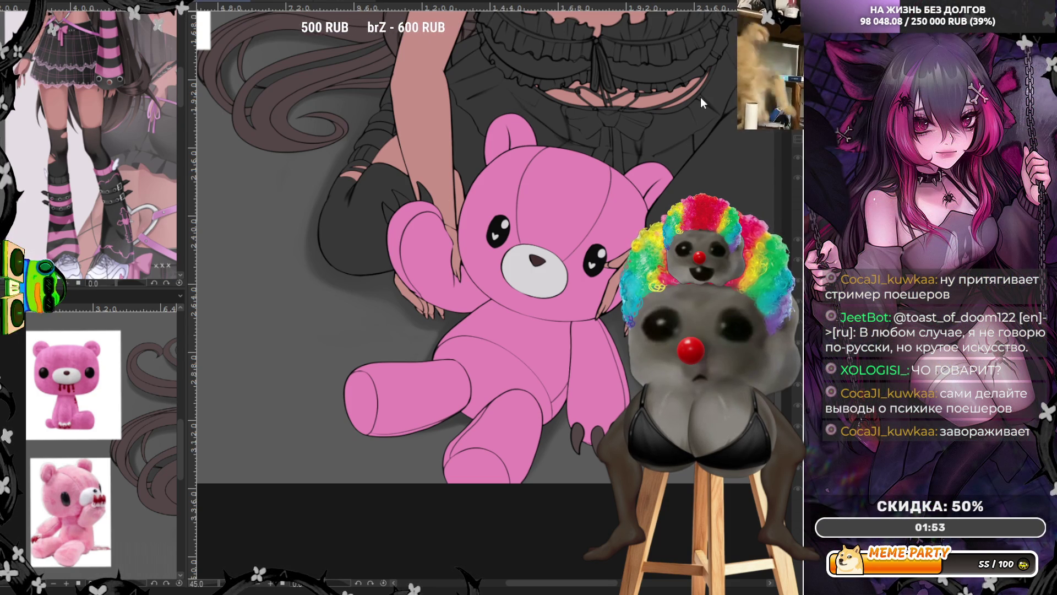
left_click_drag(585, 93, 547, 164)
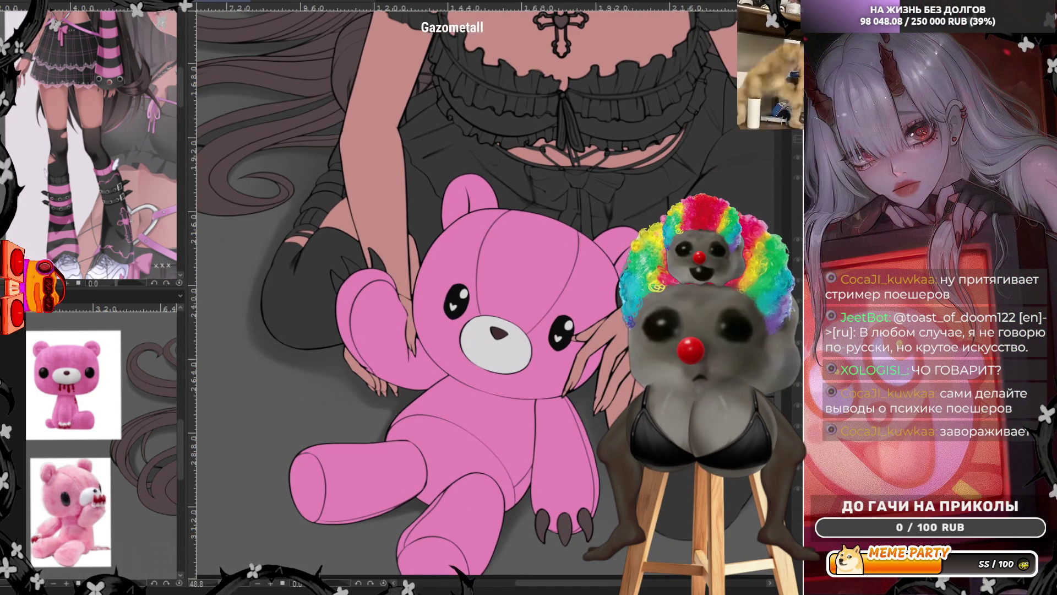
Fill the bear's dark claw white, redoing the fill once.
scroll(321, 300, "up", 2)
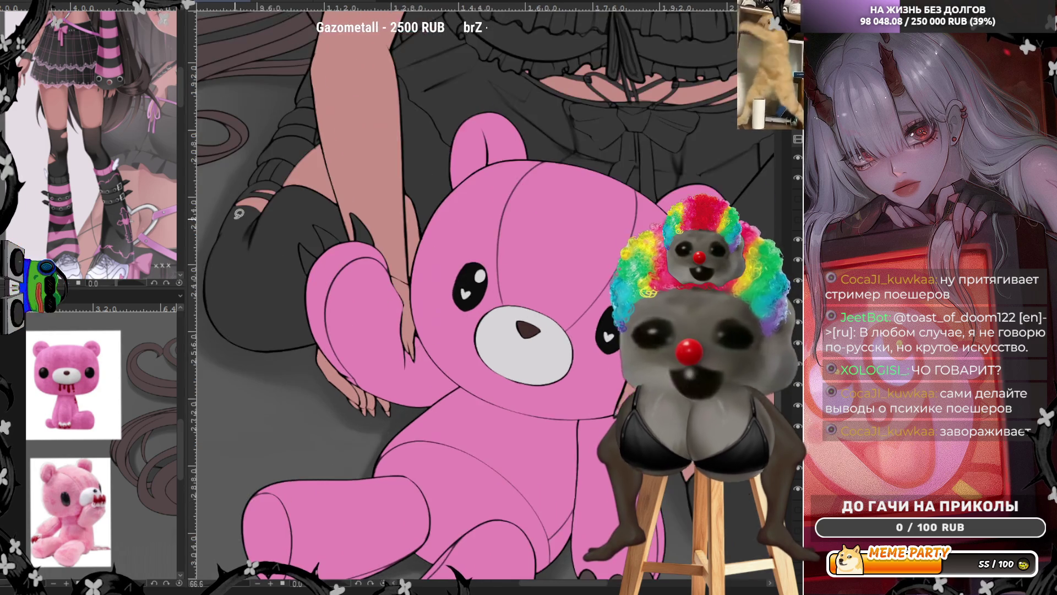
scroll(321, 300, "up", 2)
scroll(320, 300, "up", 2)
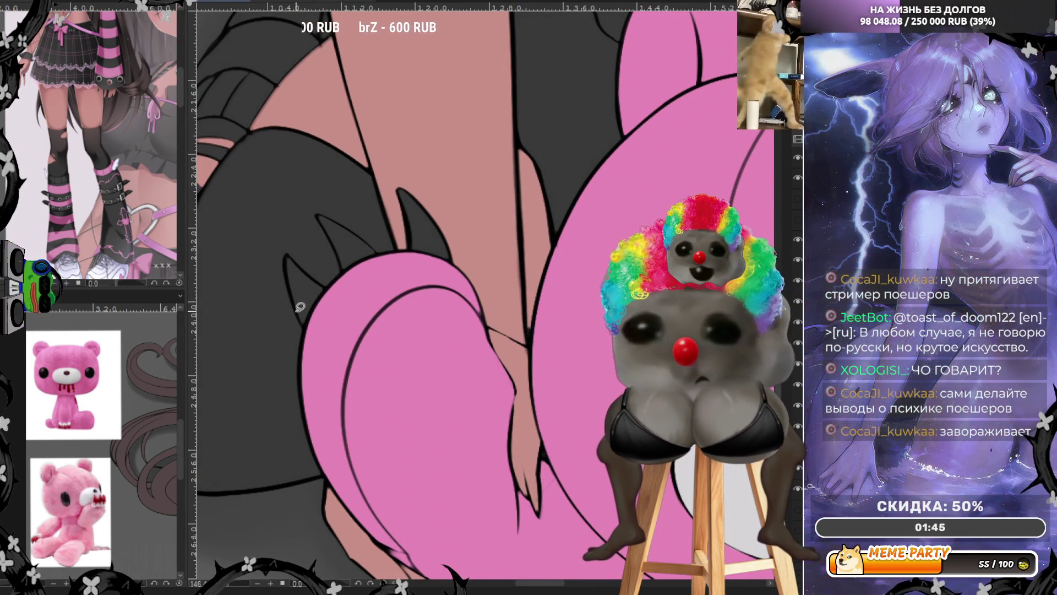
left_click(301, 313)
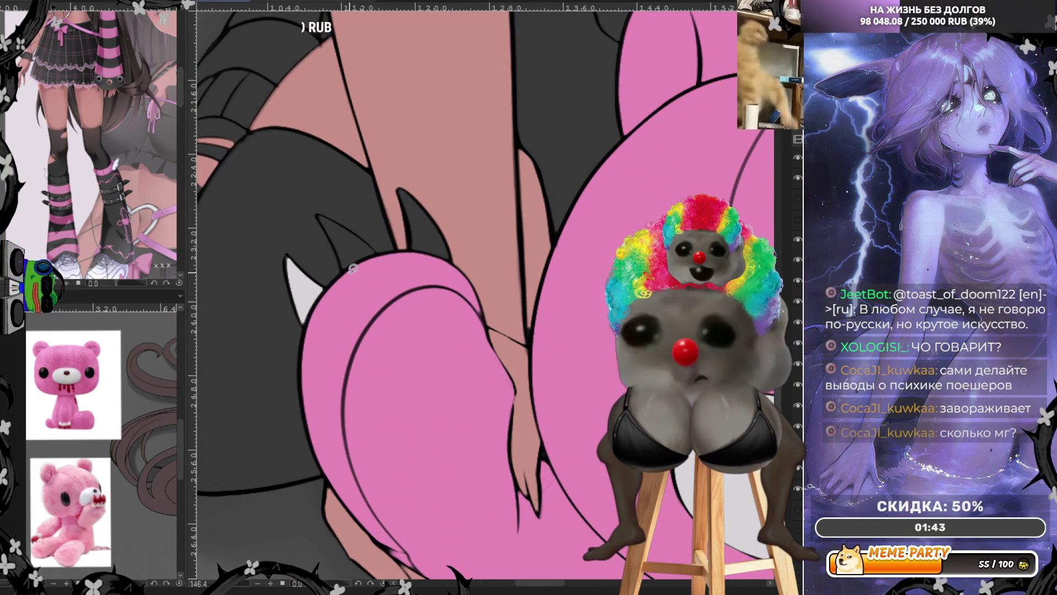
key("ctrl+z")
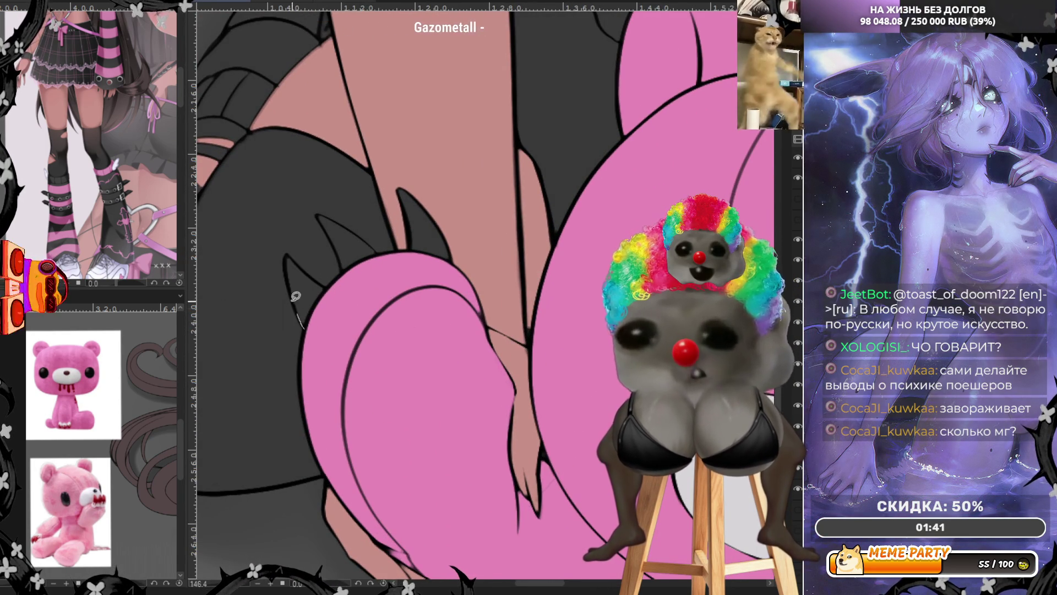
left_click(296, 275)
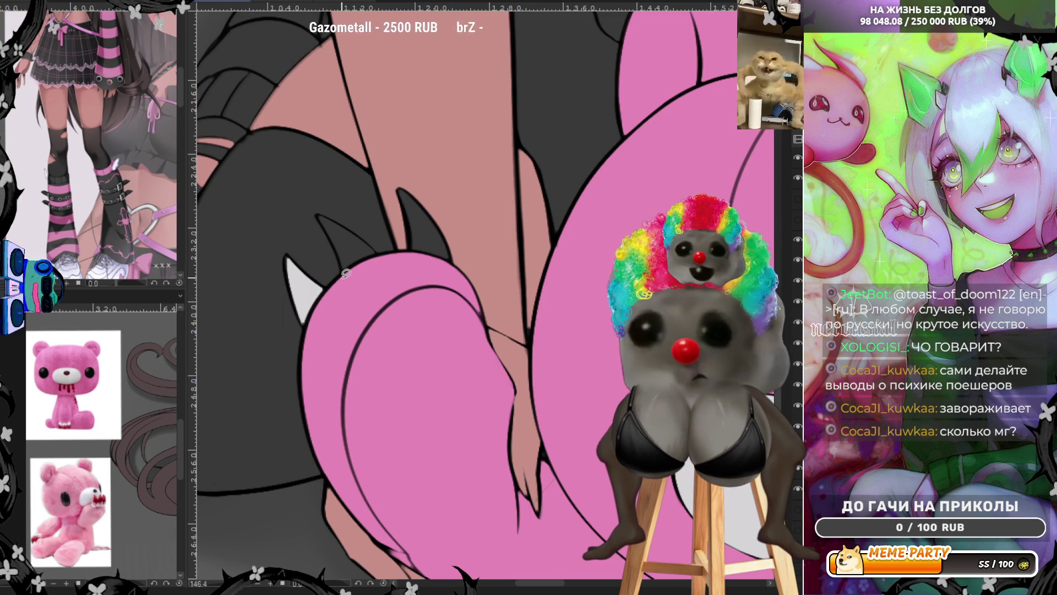
Lasso-select the next dark claw up to its tip.
left_click_drag(330, 232, 322, 212)
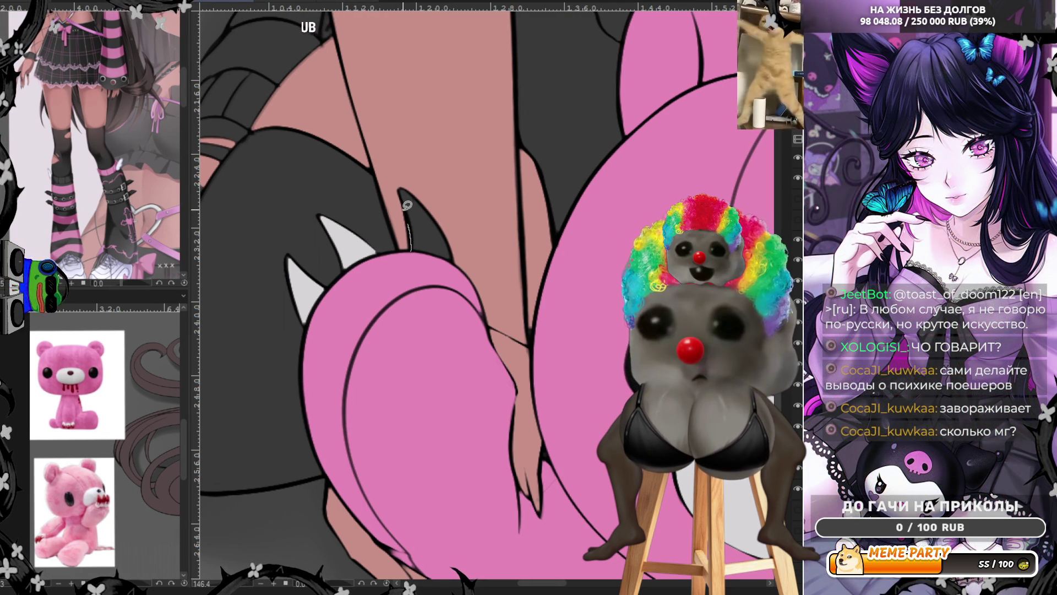
left_click_drag(408, 209, 443, 226)
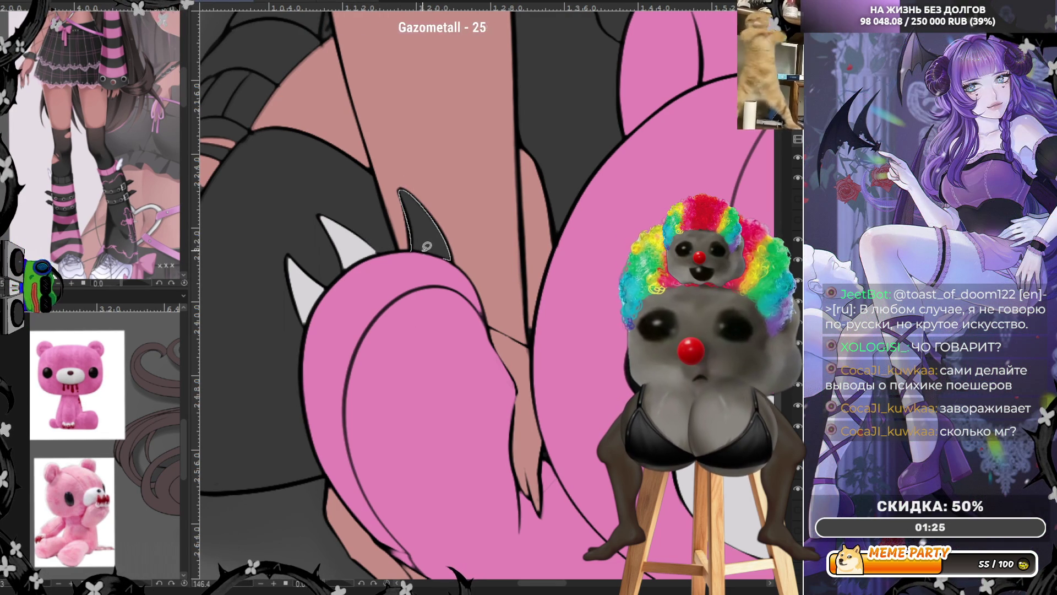
key("ctrl+minus")
key("ctrl+minus")
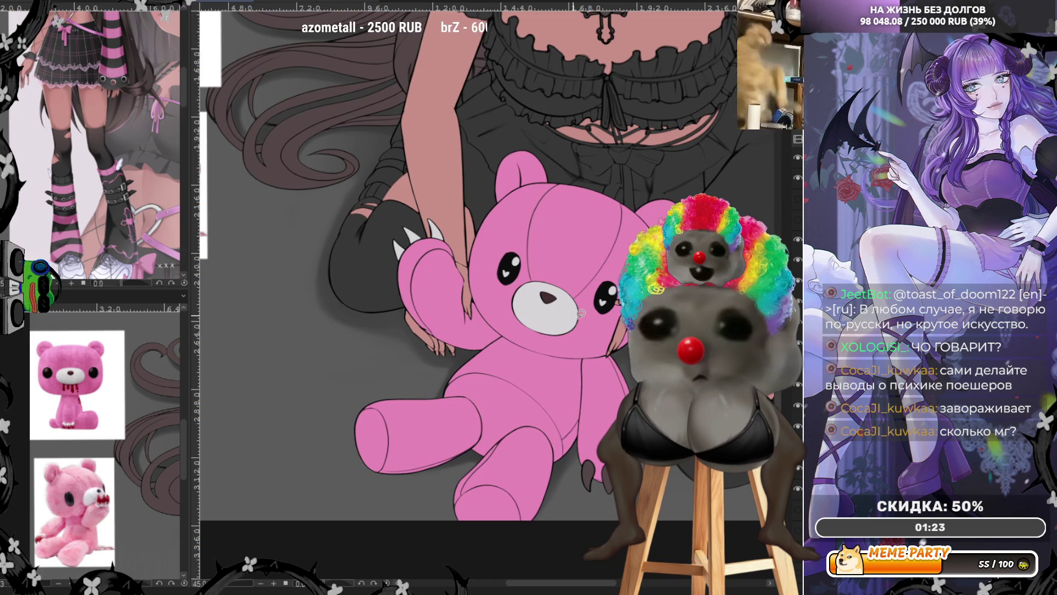
key("ctrl+minus")
Lasso-fill the three claws on the bear's lower paw light grey.
scroll(618, 387, "up", 3)
scroll(618, 387, "up", 1)
scroll(618, 387, "up", 2)
scroll(618, 387, "up", 2)
scroll(554, 499, "up", 1)
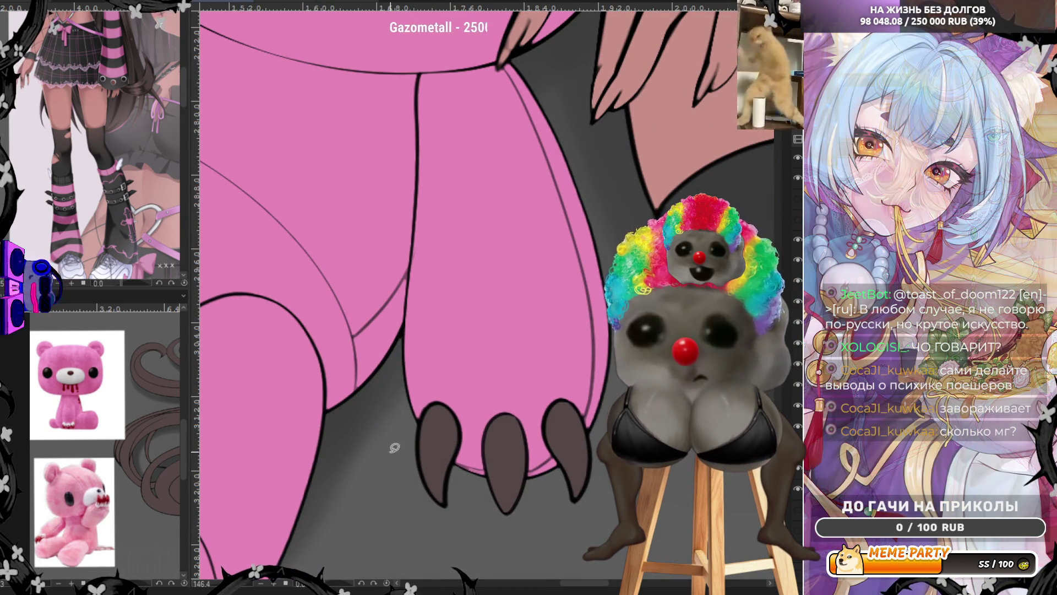
left_click_drag(568, 527, 519, 506)
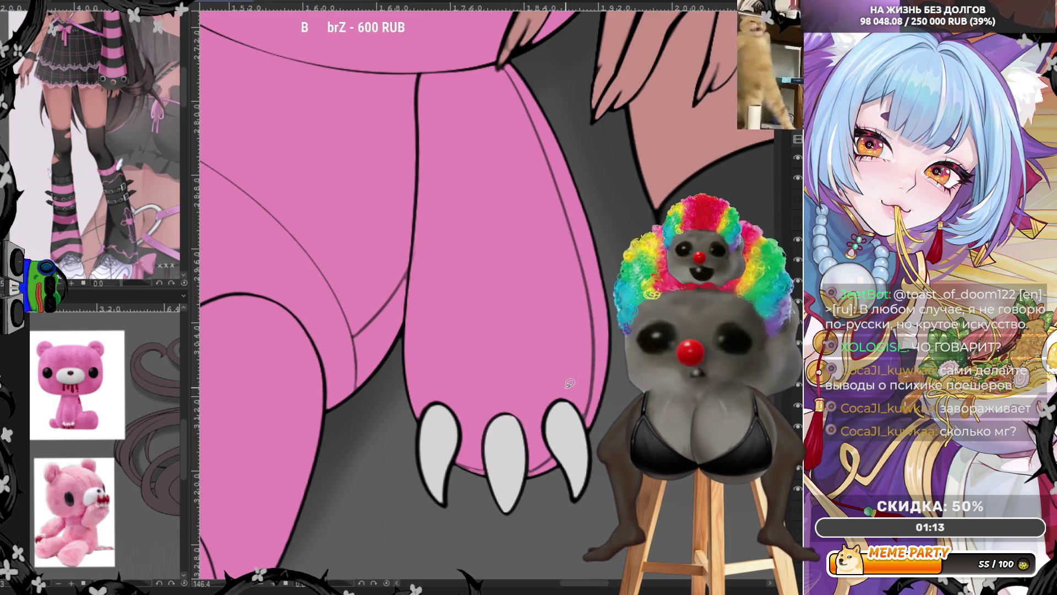
scroll(615, 402, "up", 2)
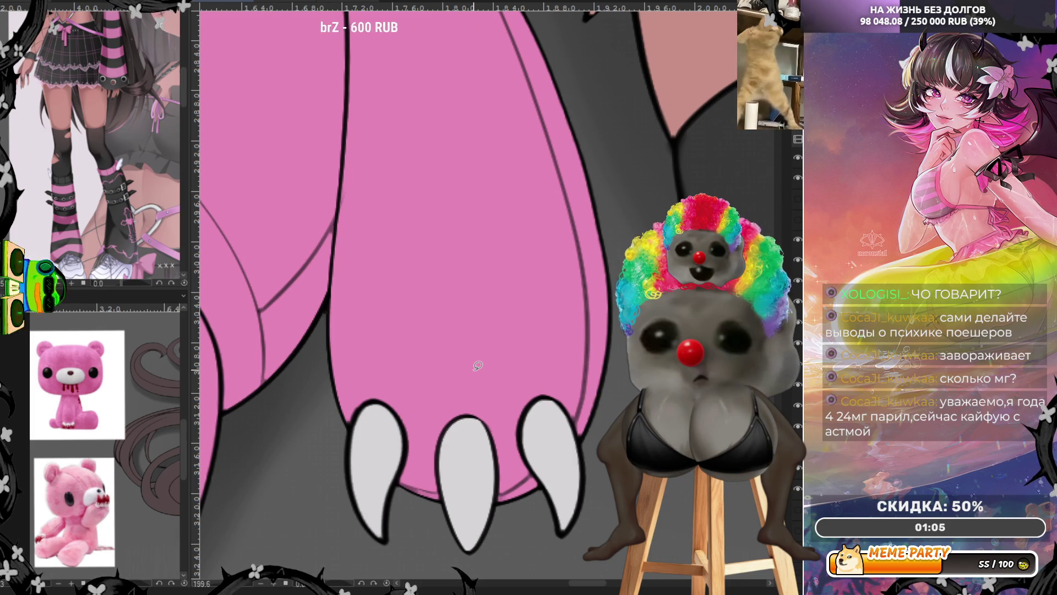
scroll(567, 386, "down", 5)
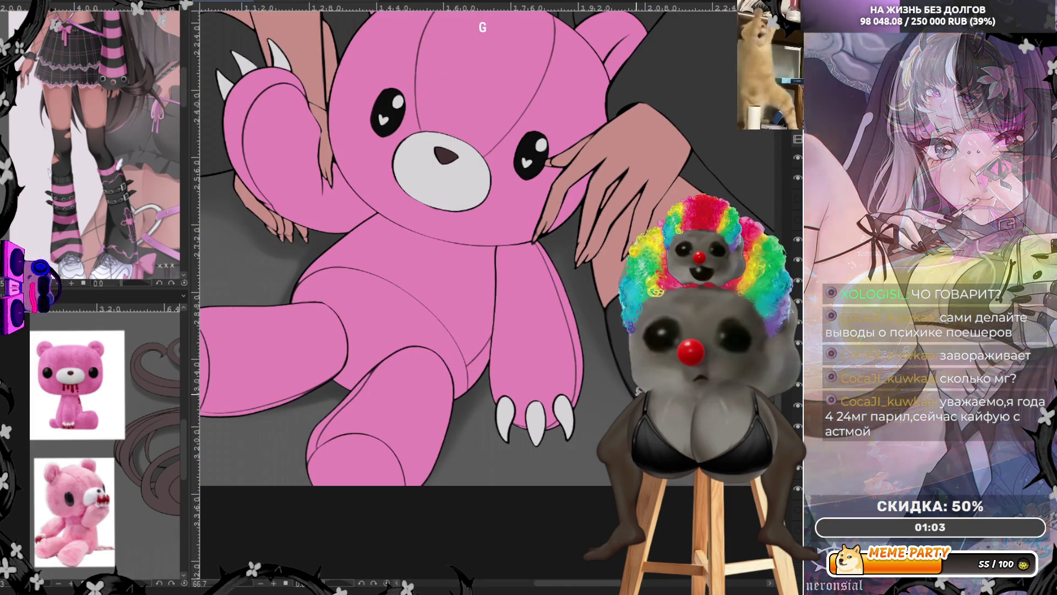
scroll(632, 405, "down", 3)
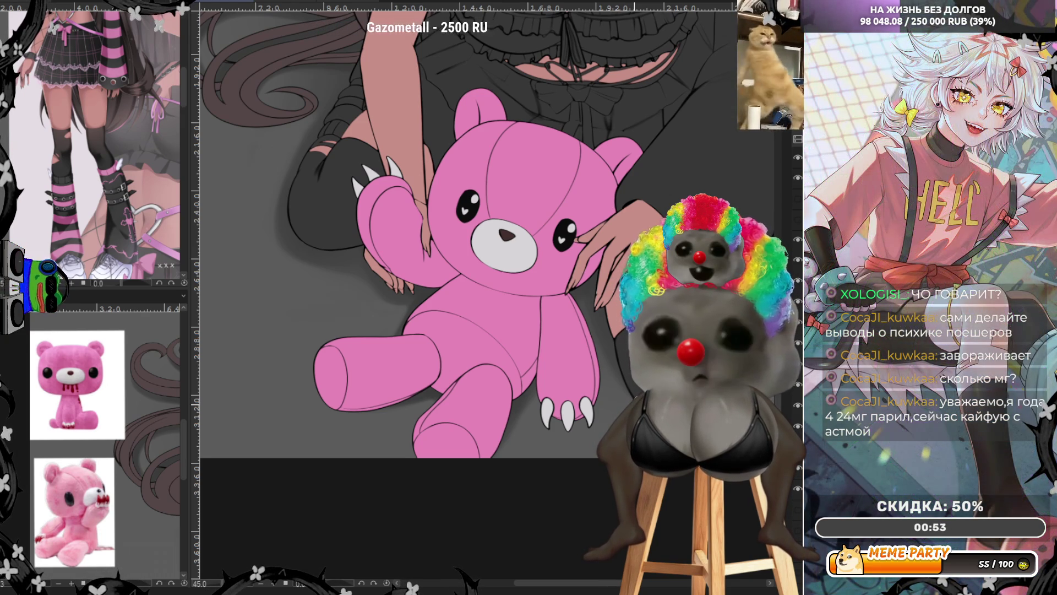
scroll(459, 223, "up", 2)
scroll(460, 224, "down", 1)
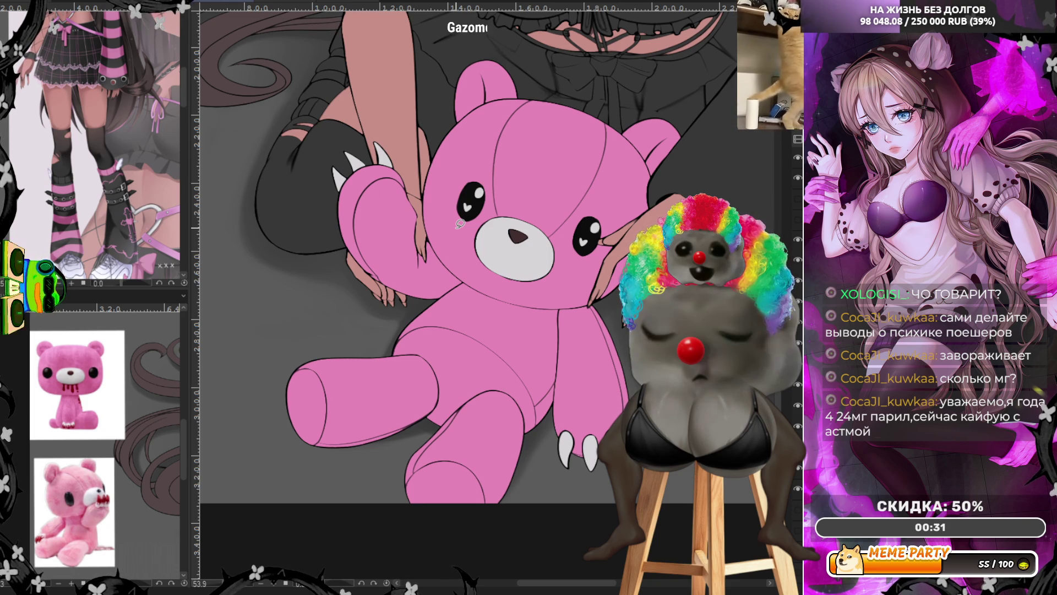
scroll(482, 340, "down", 2)
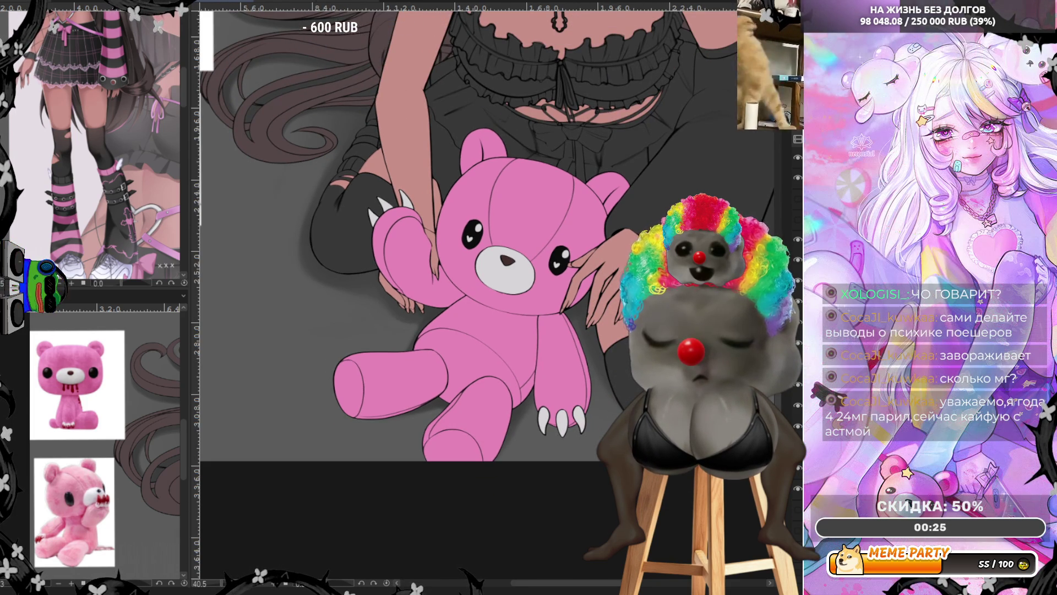
scroll(512, 253, "up", 2)
scroll(556, 212, "up", 3)
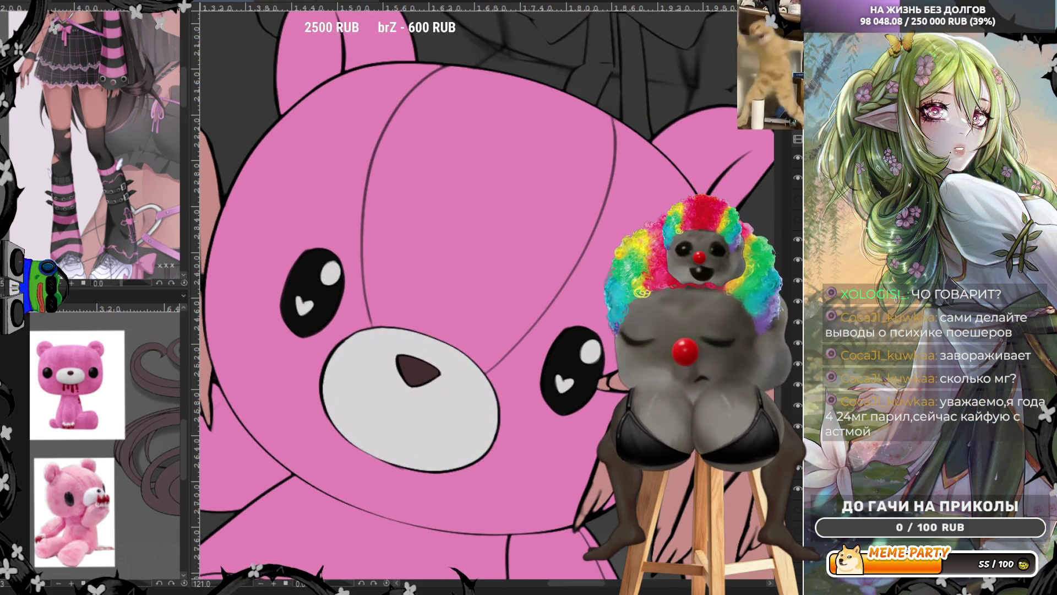
Airbrush reddish-brown shading into the bear's left eye and flip the canvas to check.
left_click_drag(317, 264, 312, 283)
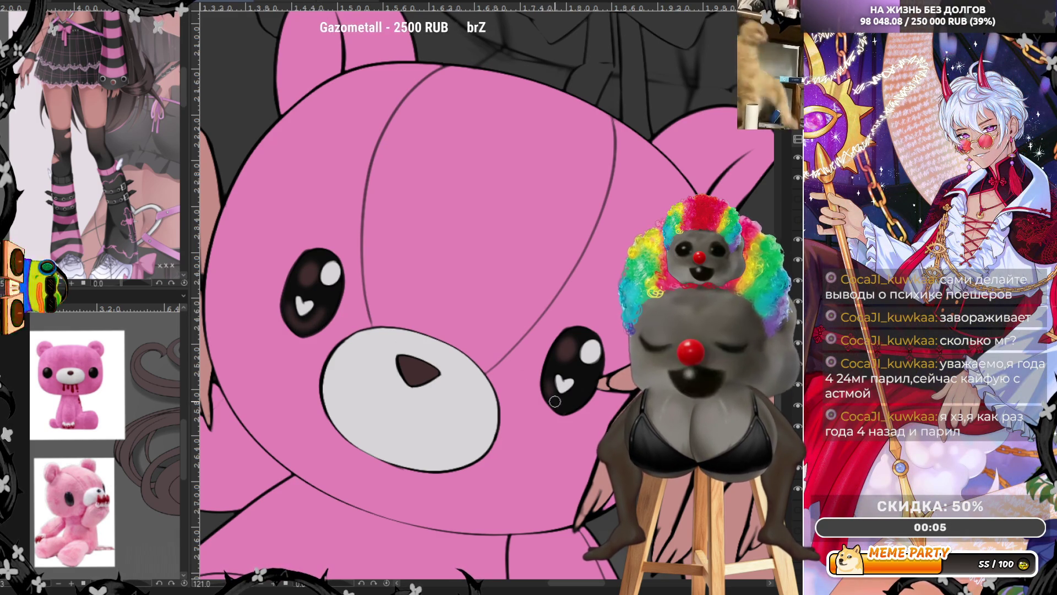
scroll(510, 337, "down", 5)
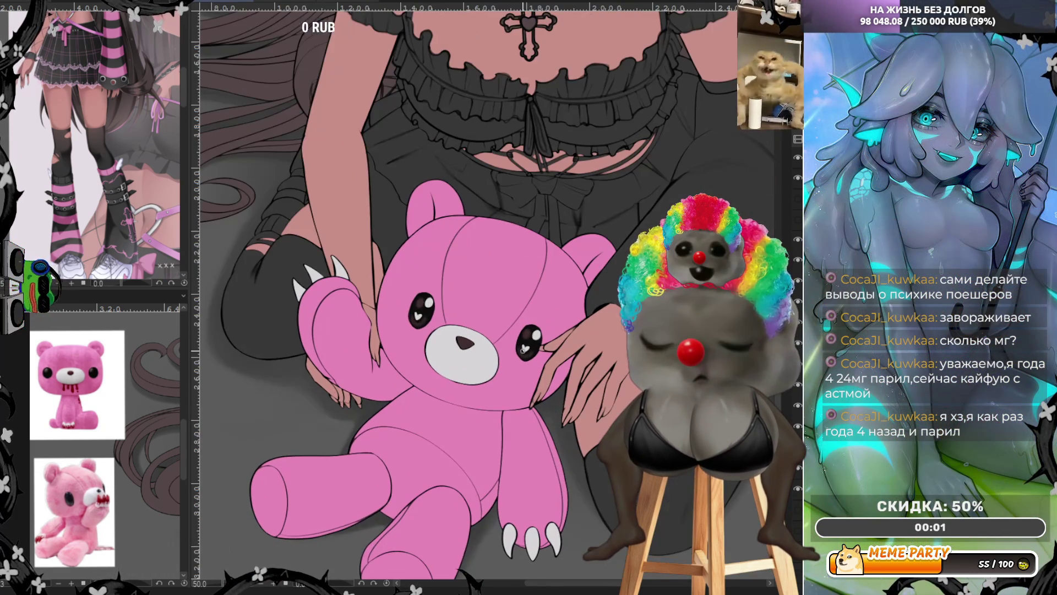
scroll(524, 345, "up", 1)
key("h")
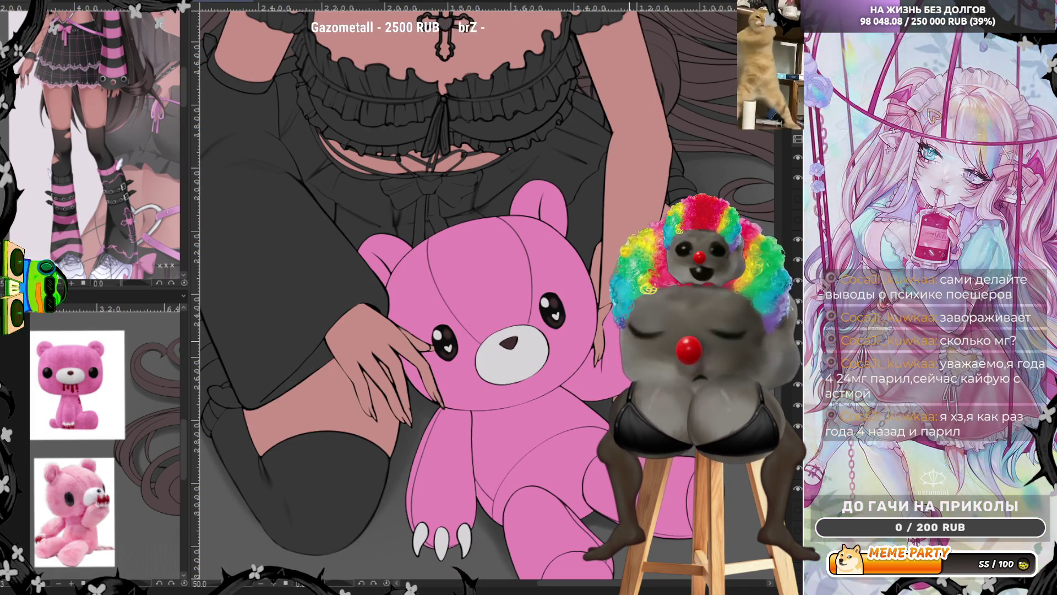
scroll(455, 327, "down", 3)
scroll(496, 316, "up", 1)
scroll(498, 311, "up", 2)
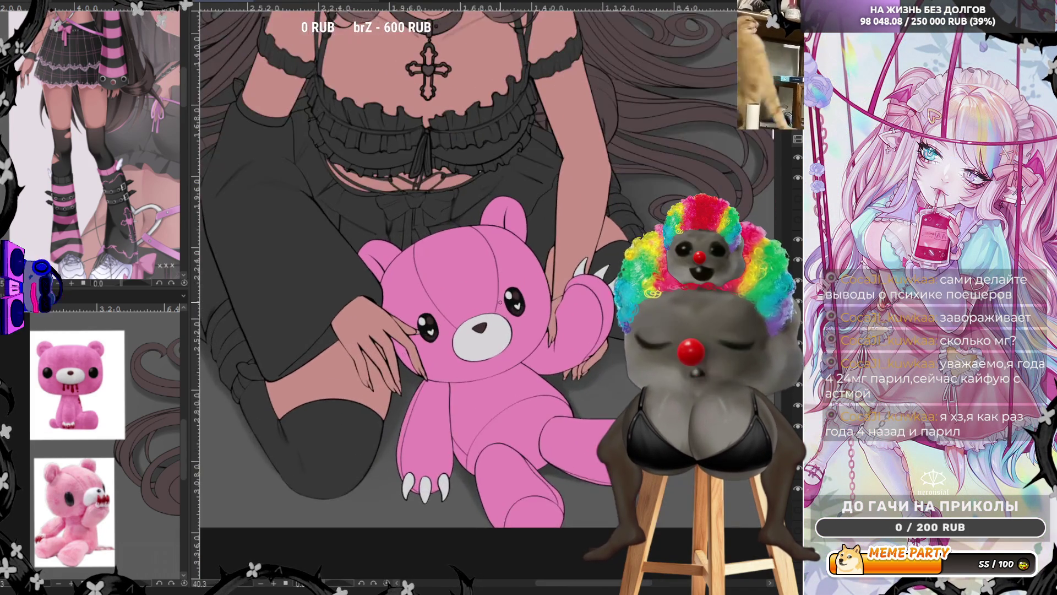
scroll(500, 308, "up", 1)
scroll(501, 307, "up", 1)
scroll(501, 307, "up", 1)
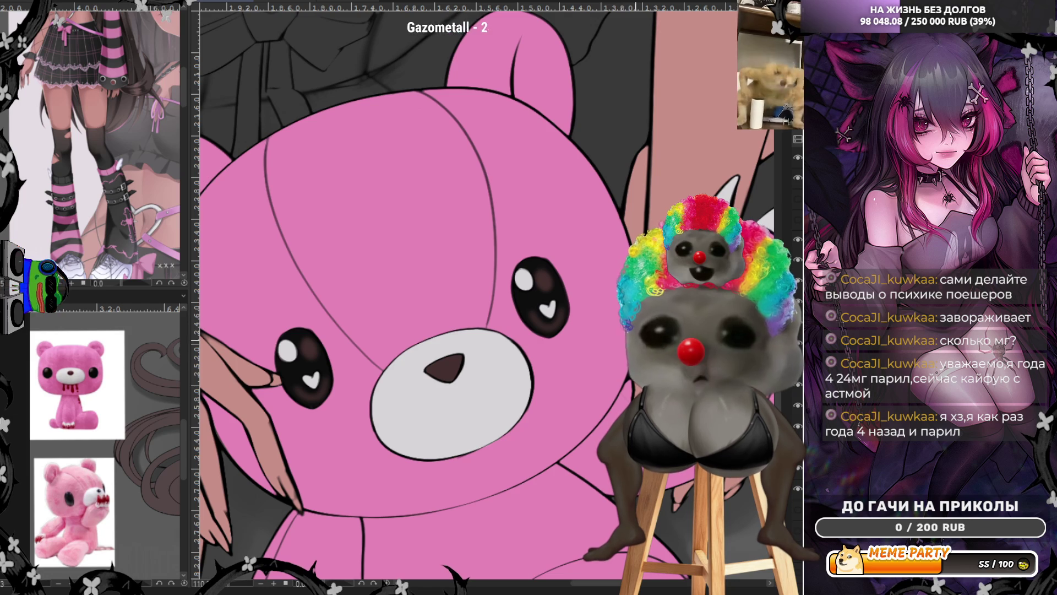
scroll(248, 388, "up", 2)
scroll(249, 386, "up", 1)
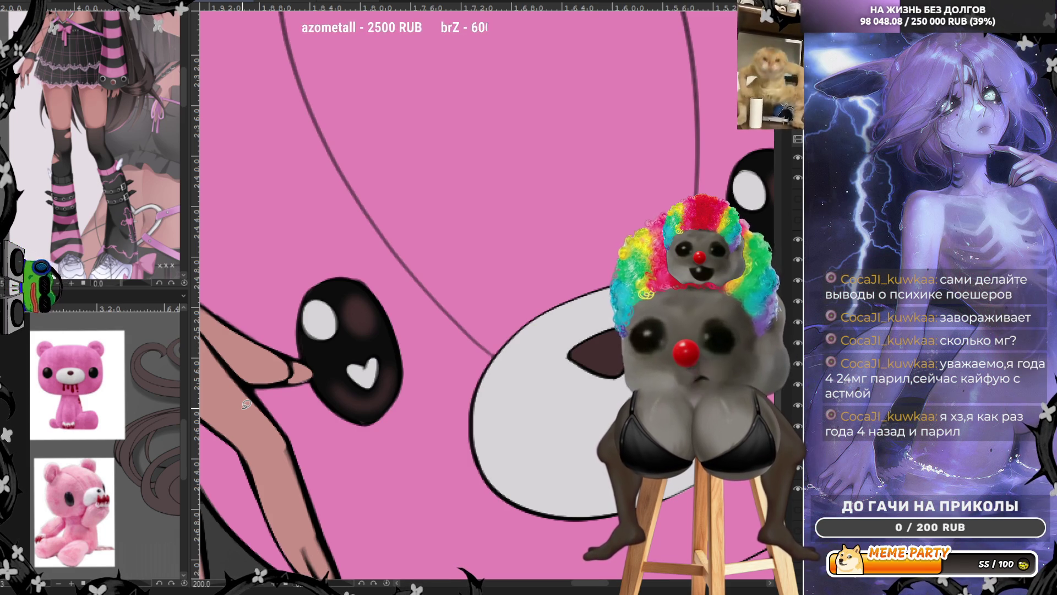
scroll(455, 354, "down", 5)
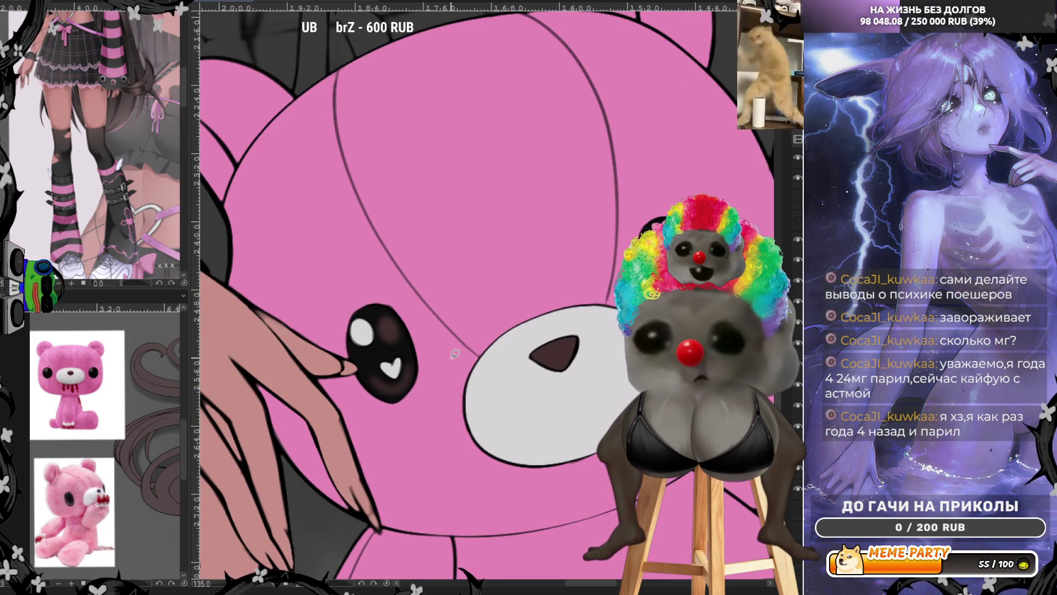
scroll(473, 437, "up", 1)
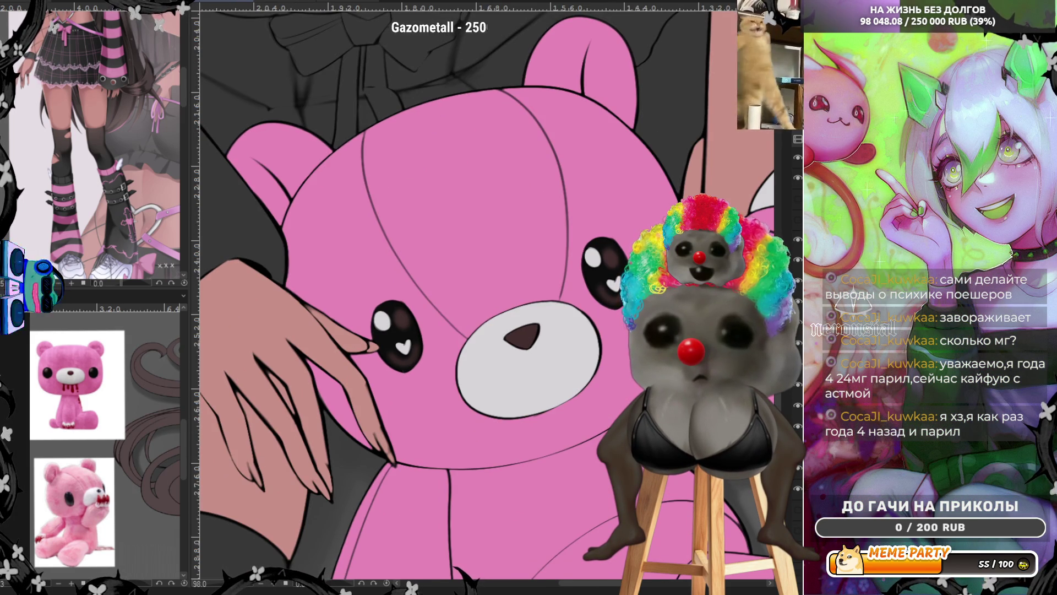
scroll(435, 451, "up", 2)
scroll(419, 455, "up", 1)
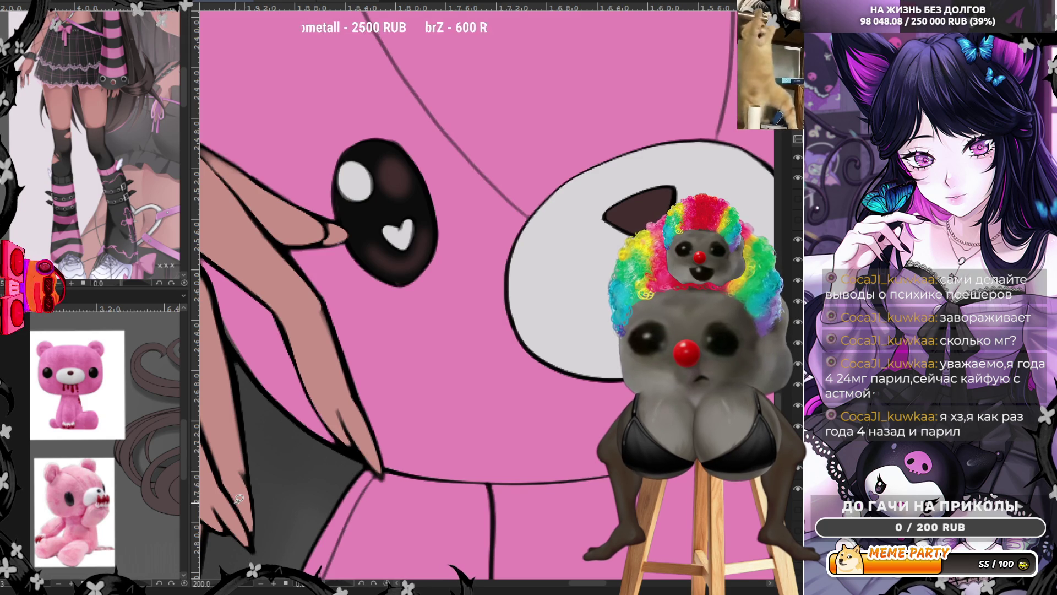
scroll(239, 498, "down", 3)
scroll(496, 275, "up", 2)
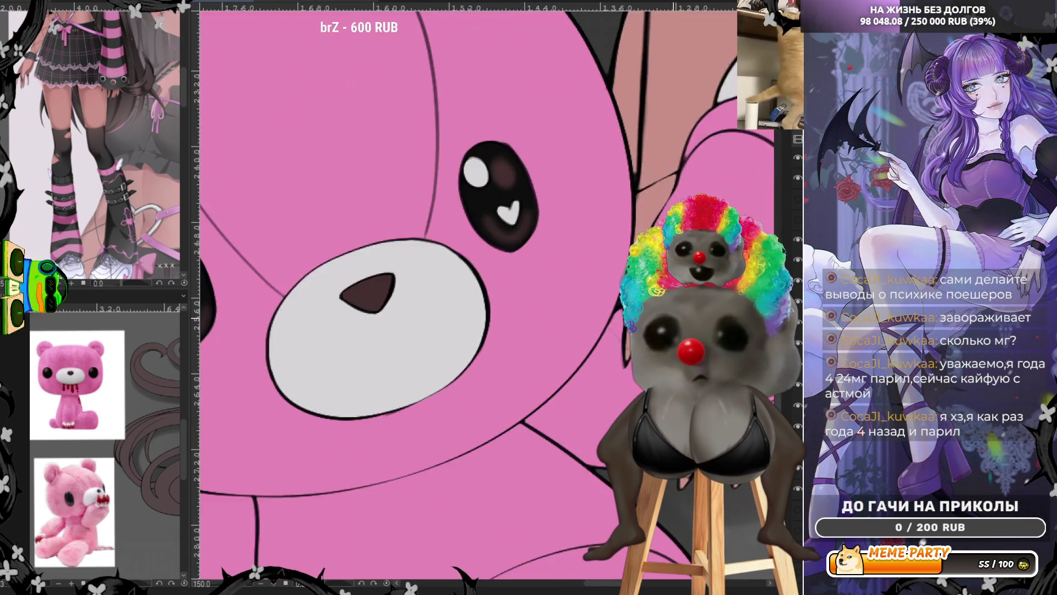
scroll(661, 313, "up", 2)
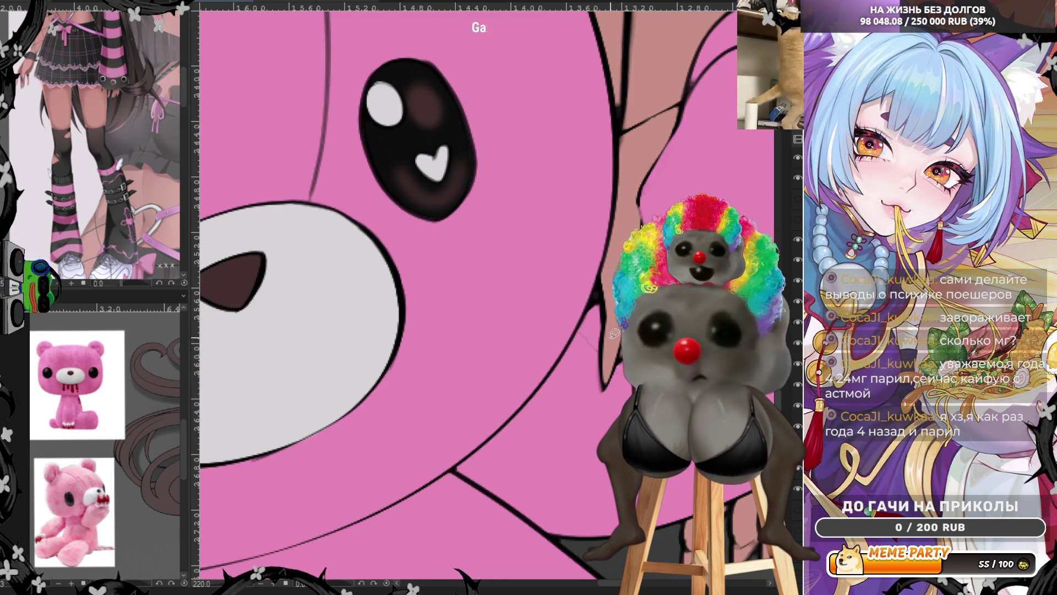
Trace a selection along the bear's right edge.
left_click_drag(585, 281, 597, 386)
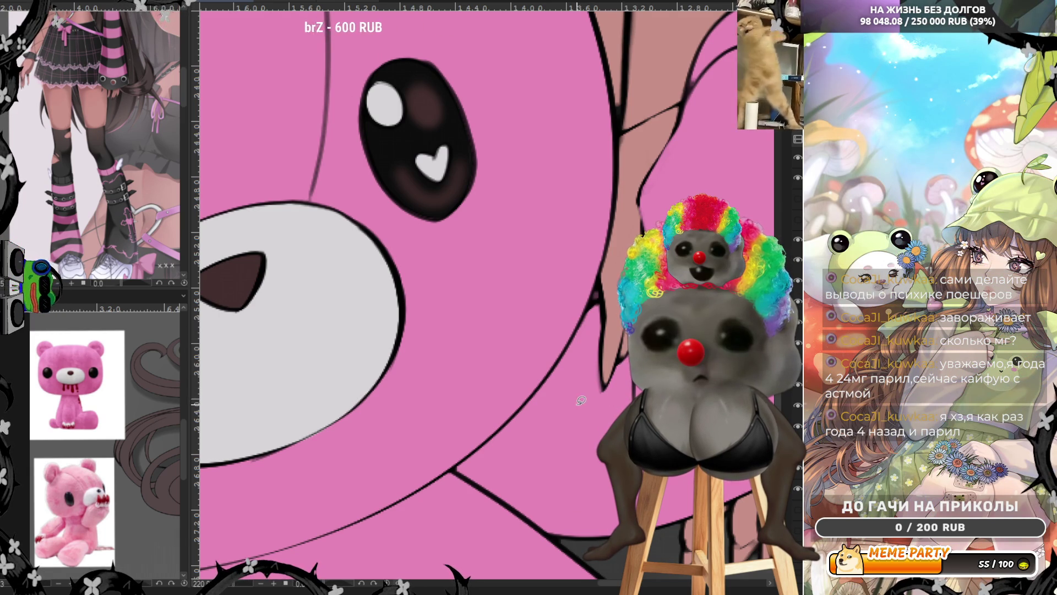
scroll(582, 400, "down", 5)
scroll(582, 400, "up", 5)
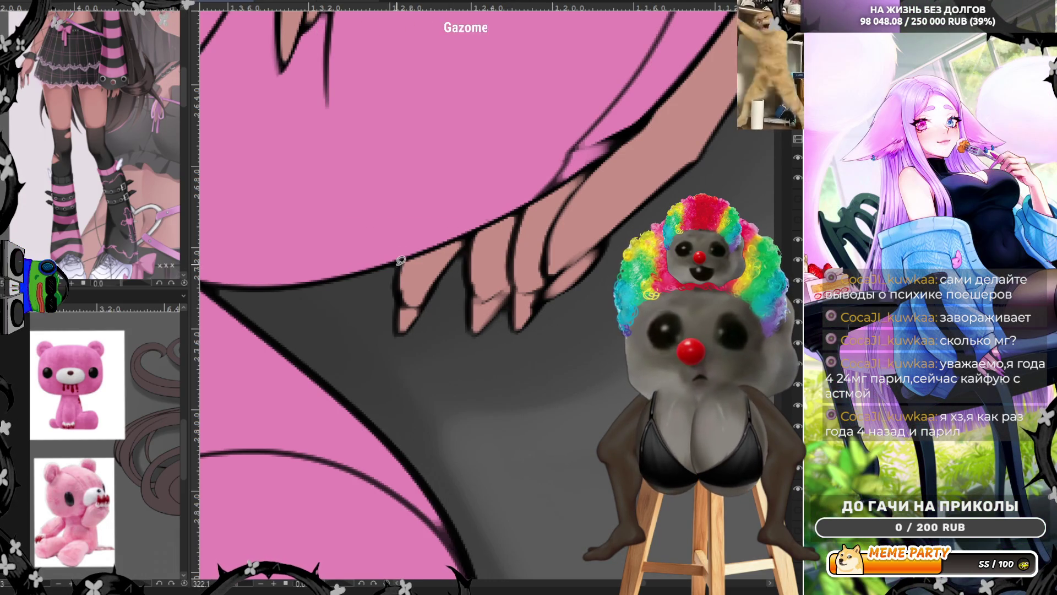
Lasso-fill along the edges and fingertips of the girl's fingers on the bear to tidy them.
left_click_drag(401, 260, 402, 344)
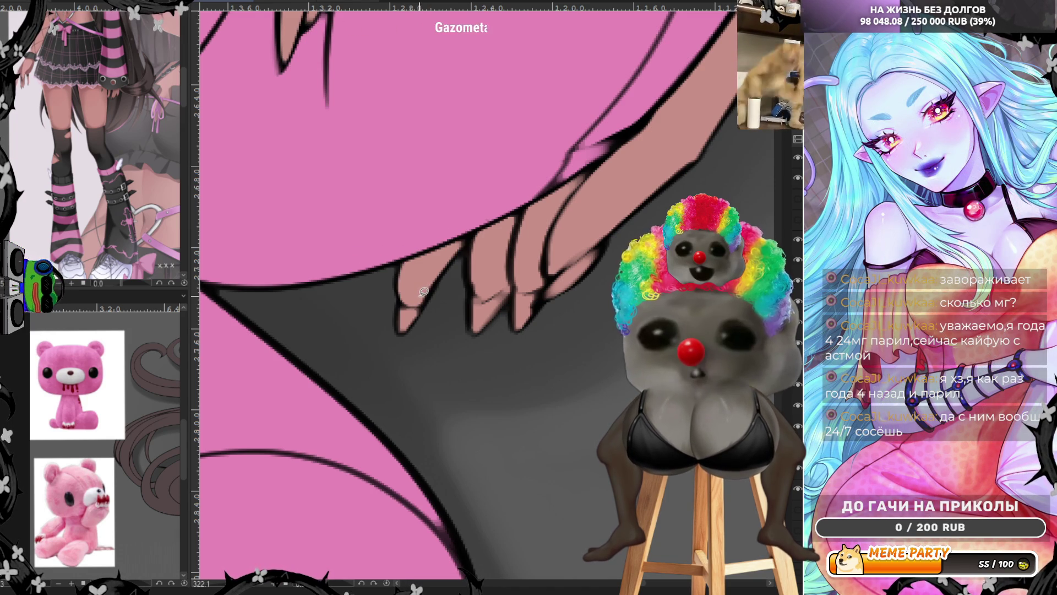
mouse_move(487, 223)
left_mouse_down()
mouse_move(474, 283)
mouse_move(498, 292)
left_mouse_up()
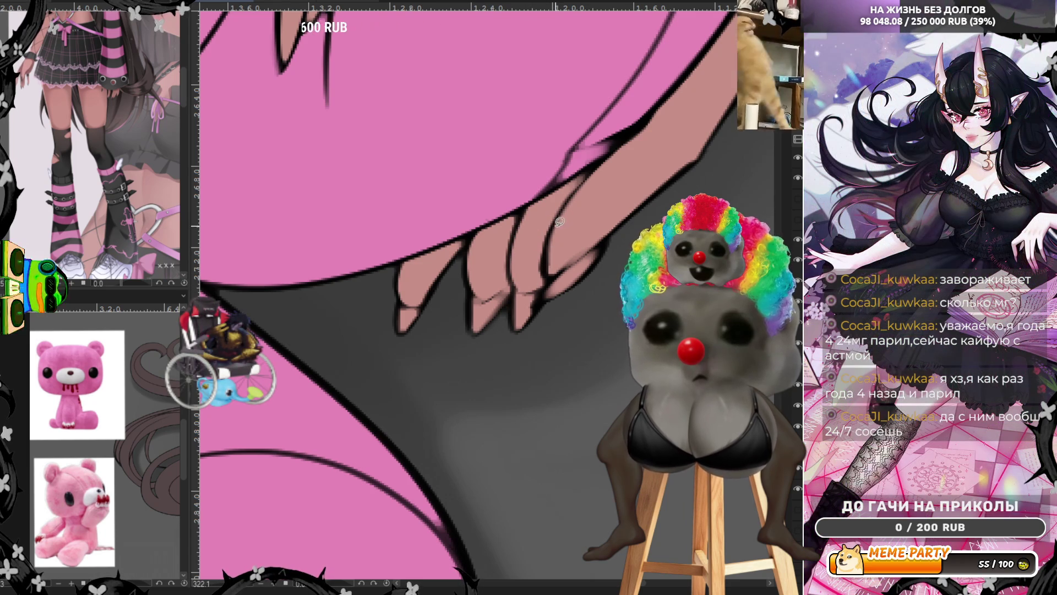
left_click_drag(560, 220, 548, 261)
left_click_drag(611, 226, 621, 221)
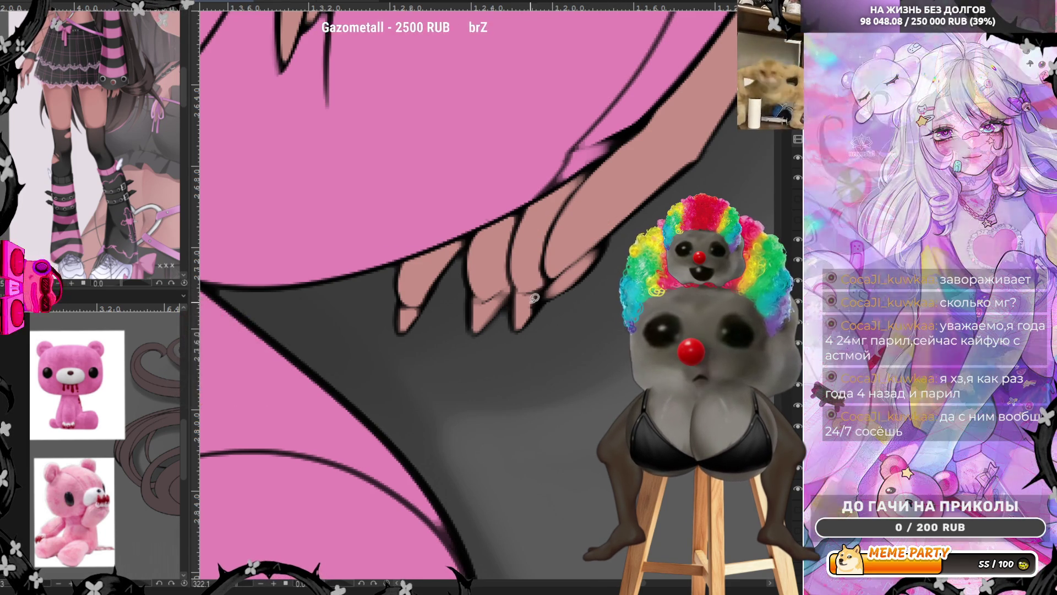
left_click_drag(526, 296, 550, 284)
left_click_drag(608, 241, 554, 281)
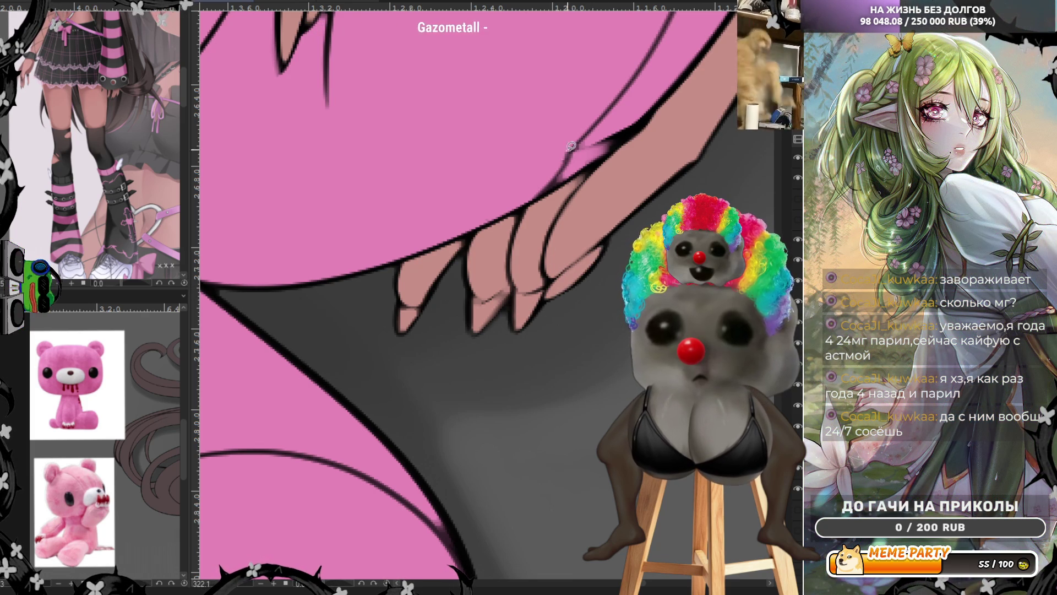
left_click_drag(577, 150, 619, 132)
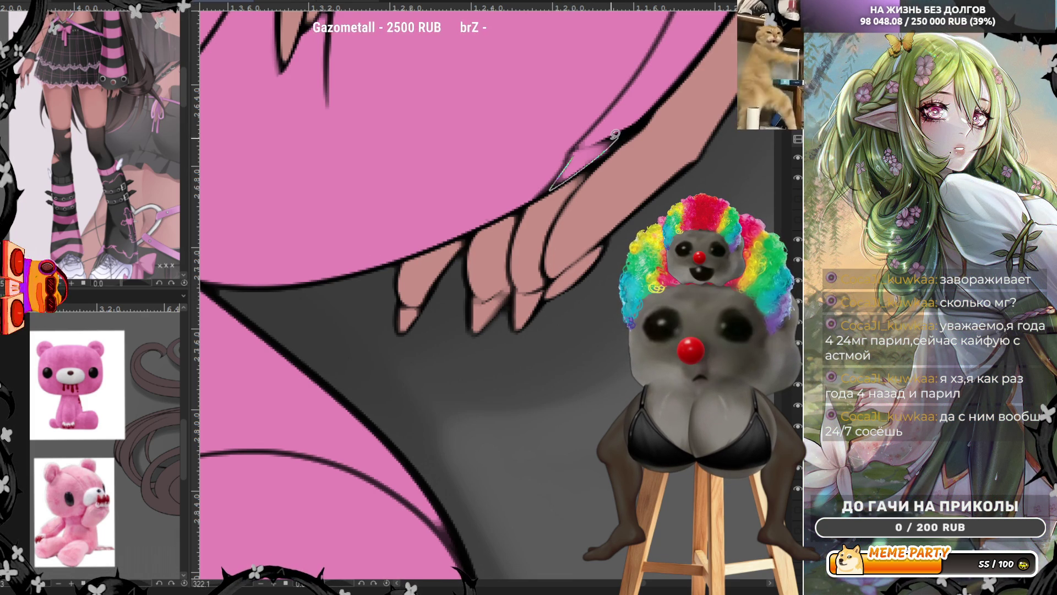
left_click_drag(594, 139, 586, 149)
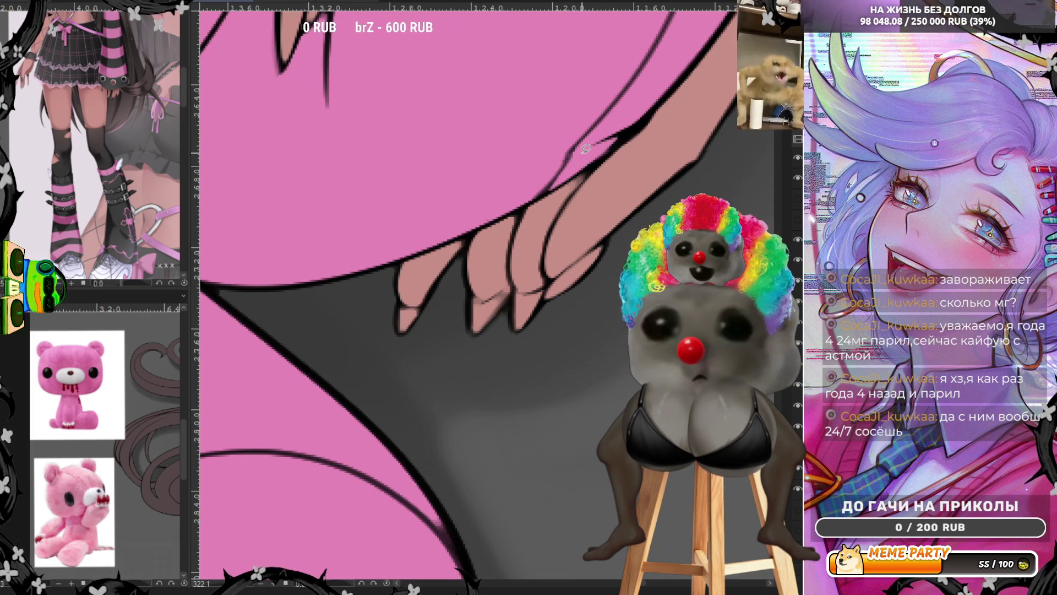
scroll(586, 149, "down", 10)
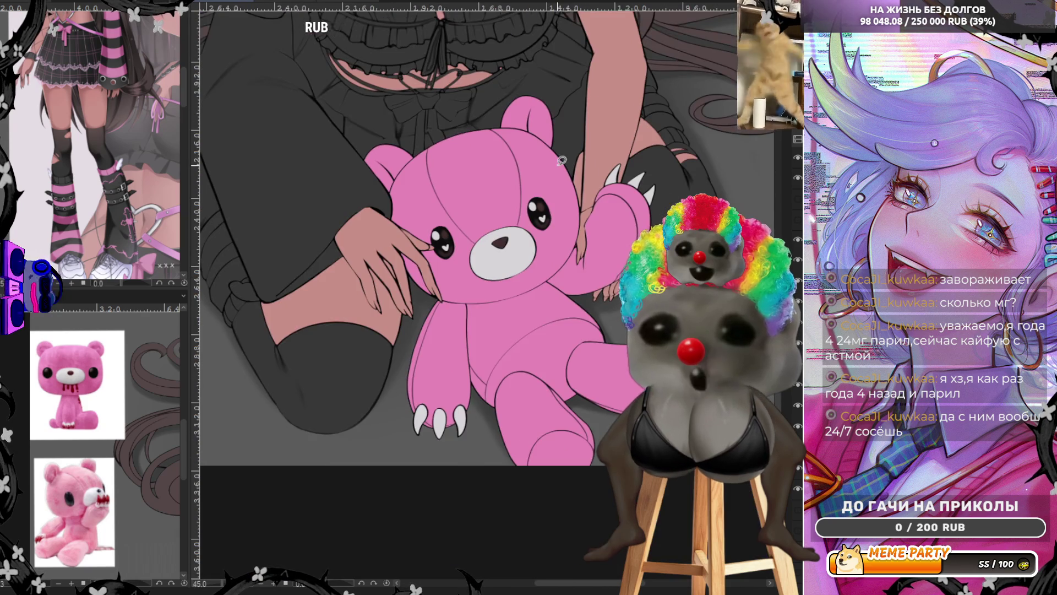
Zoom out until the whole girl and the pink teddy bear fit on screen.
scroll(596, 300, "up", 2)
scroll(596, 300, "down", 2)
scroll(600, 357, "down", 1)
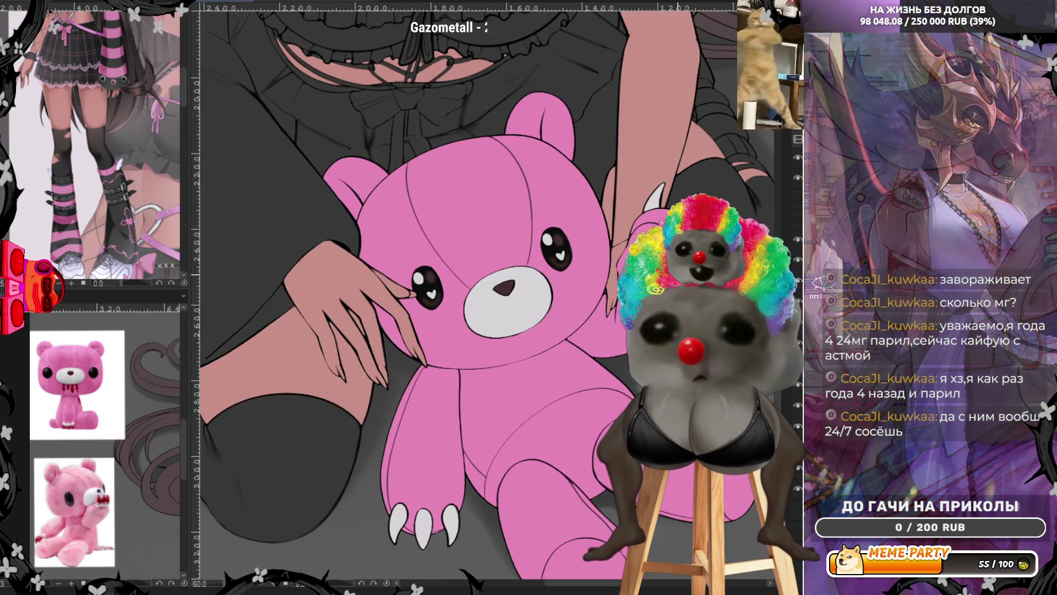
scroll(603, 415, "down", 1)
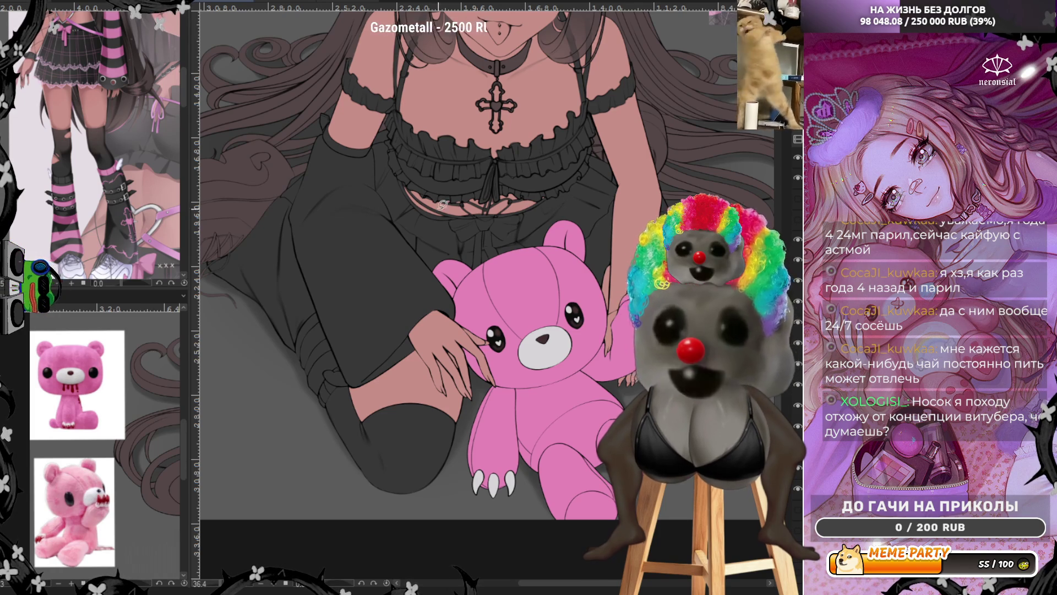
scroll(455, 194, "down", 3)
scroll(452, 197, "up", 4)
scroll(449, 199, "down", 1)
scroll(450, 199, "down", 1)
scroll(393, 222, "down", 1)
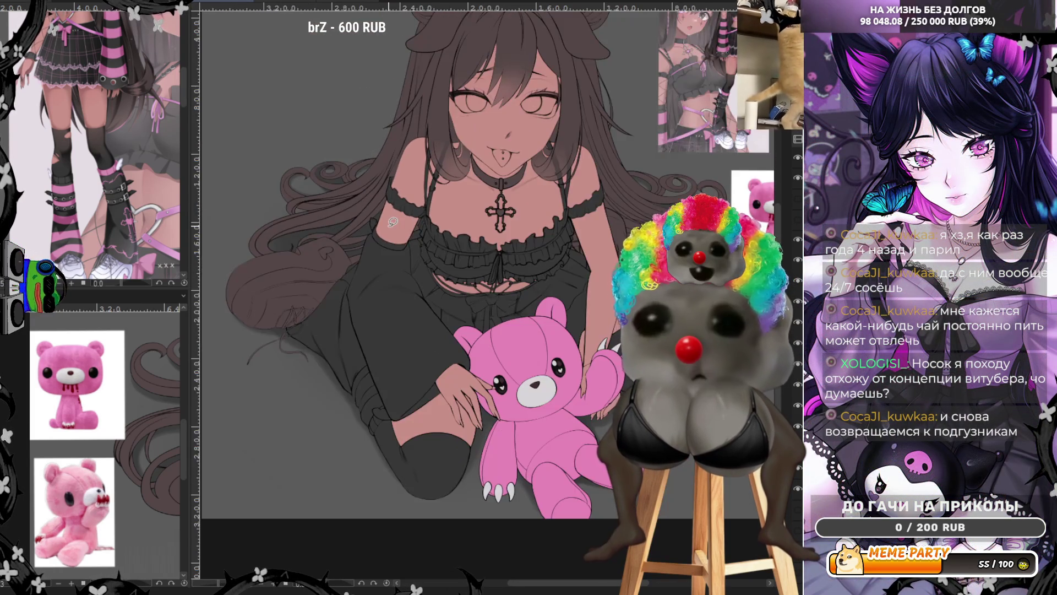
scroll(392, 222, "down", 2)
scroll(454, 133, "up", 1)
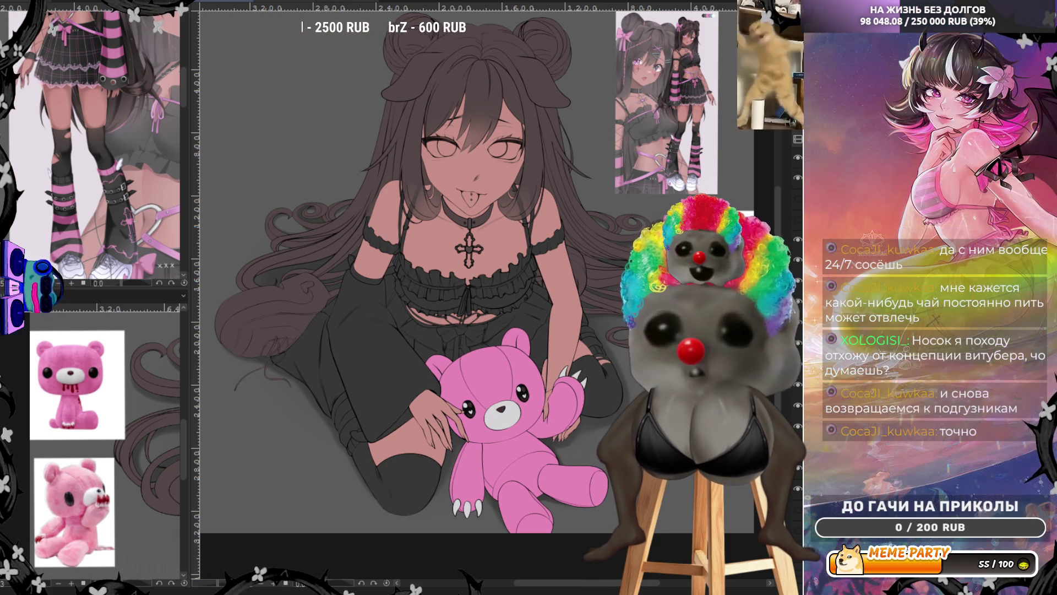
scroll(487, 332, "up", 3)
scroll(463, 353, "up", 2)
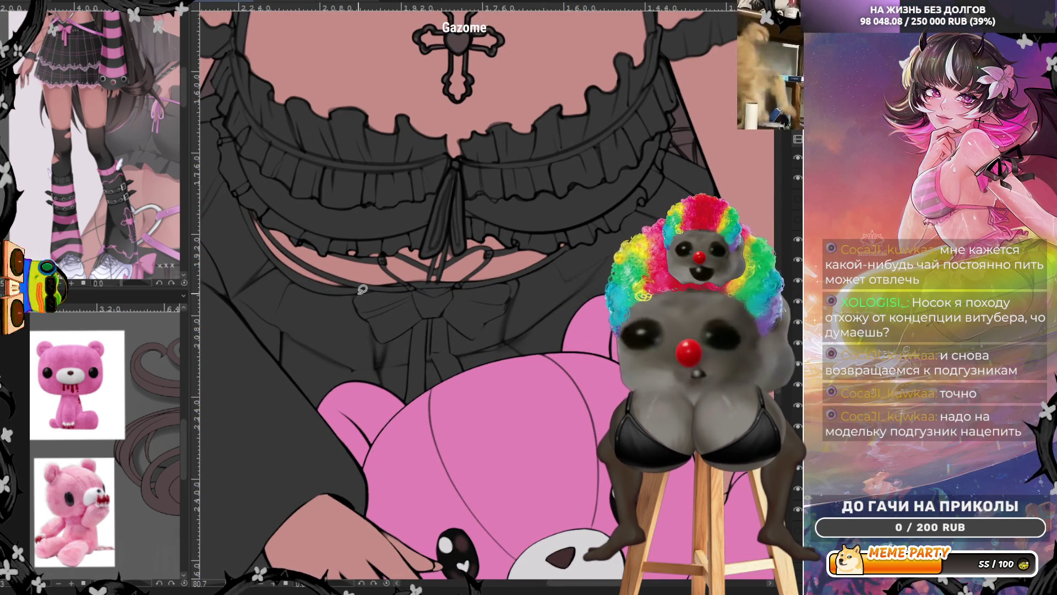
Fill the bow below the neckline pink and draw its two hanging ribbon tails.
mouse_move(368, 315)
left_mouse_down()
mouse_move(424, 316)
mouse_move(374, 288)
left_mouse_up()
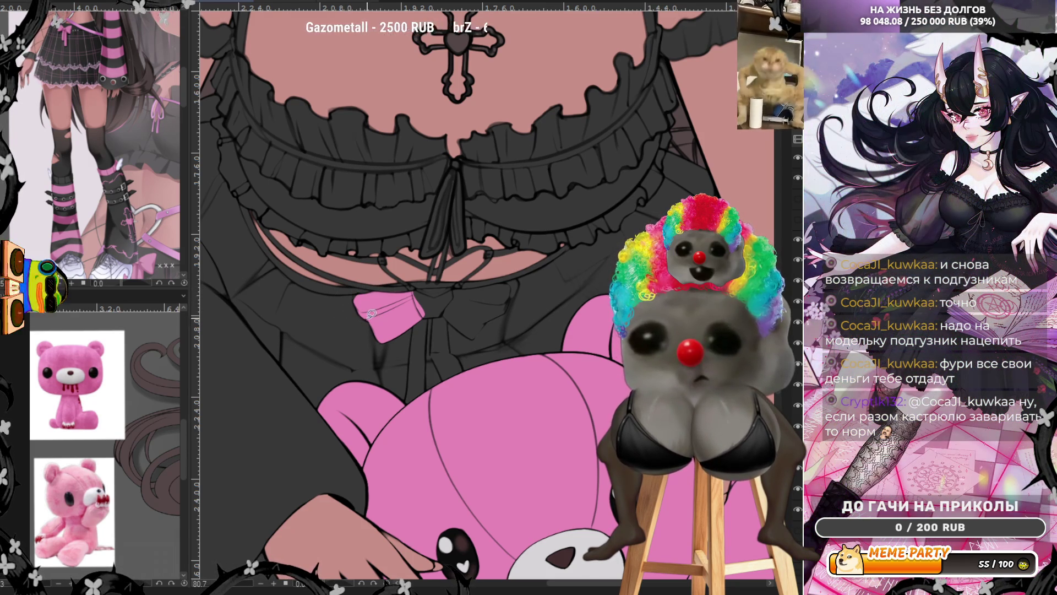
left_click_drag(404, 406, 417, 330)
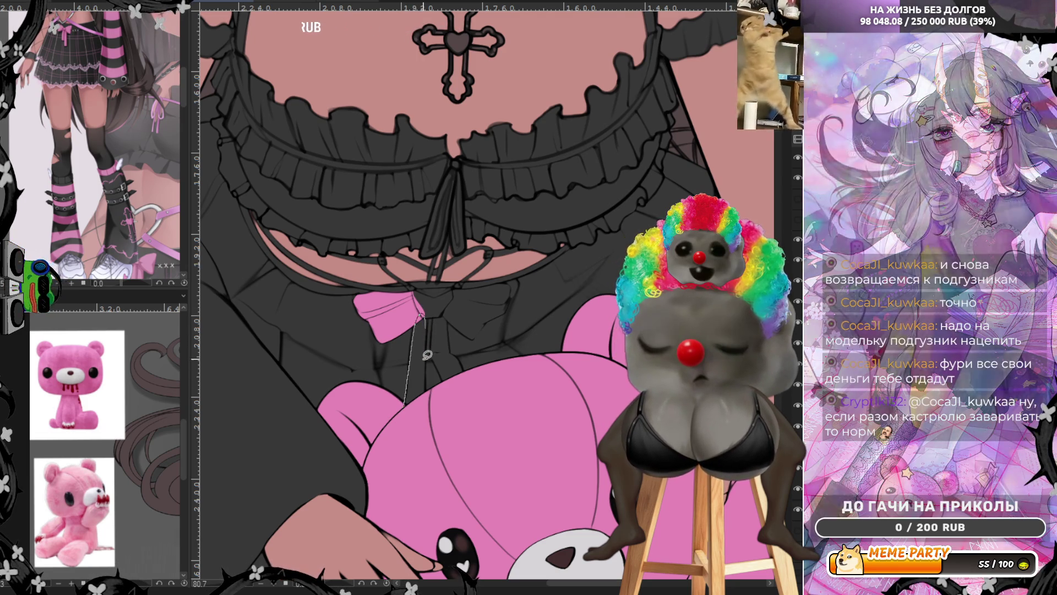
key("ctrl+z")
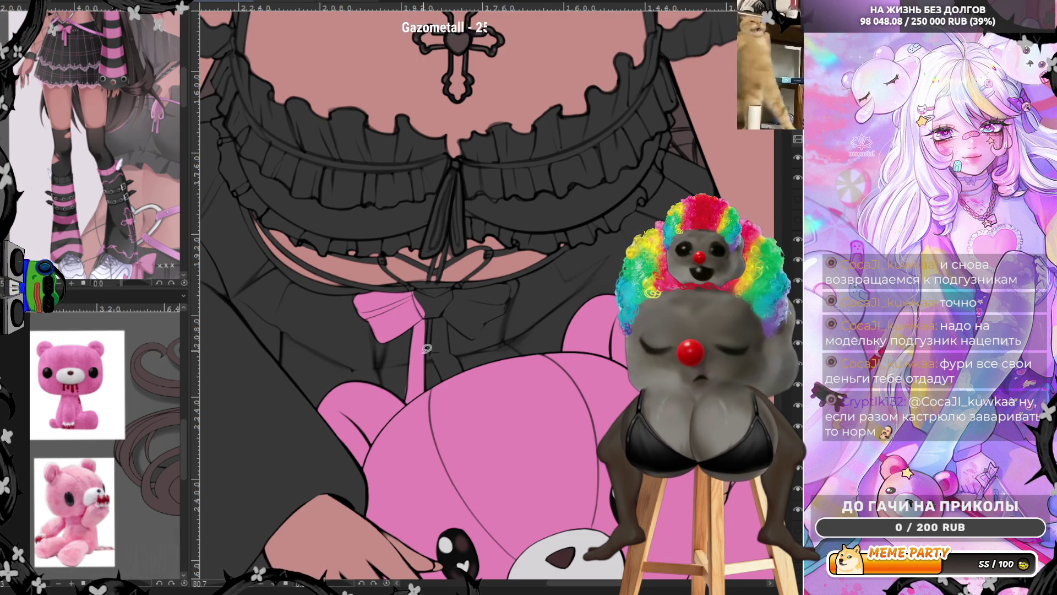
key("ctrl+z")
mouse_move(407, 404)
left_mouse_down()
mouse_move(415, 338)
mouse_move(426, 420)
left_mouse_up()
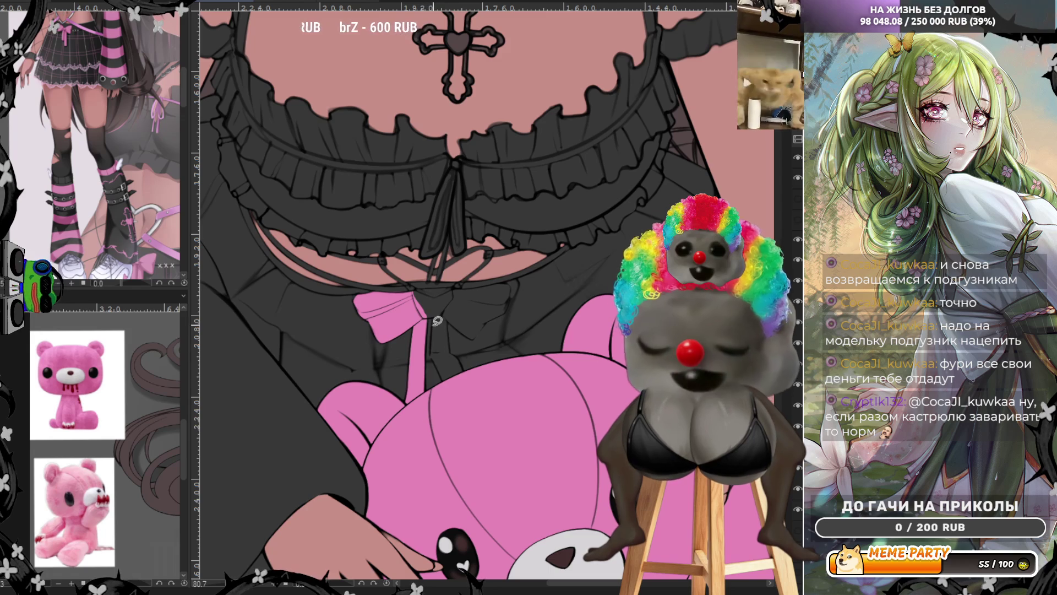
mouse_move(437, 309)
left_mouse_down()
mouse_move(434, 358)
mouse_move(446, 383)
mouse_move(463, 358)
mouse_move(459, 339)
mouse_move(434, 348)
mouse_move(449, 301)
mouse_move(433, 307)
mouse_move(417, 287)
left_mouse_up()
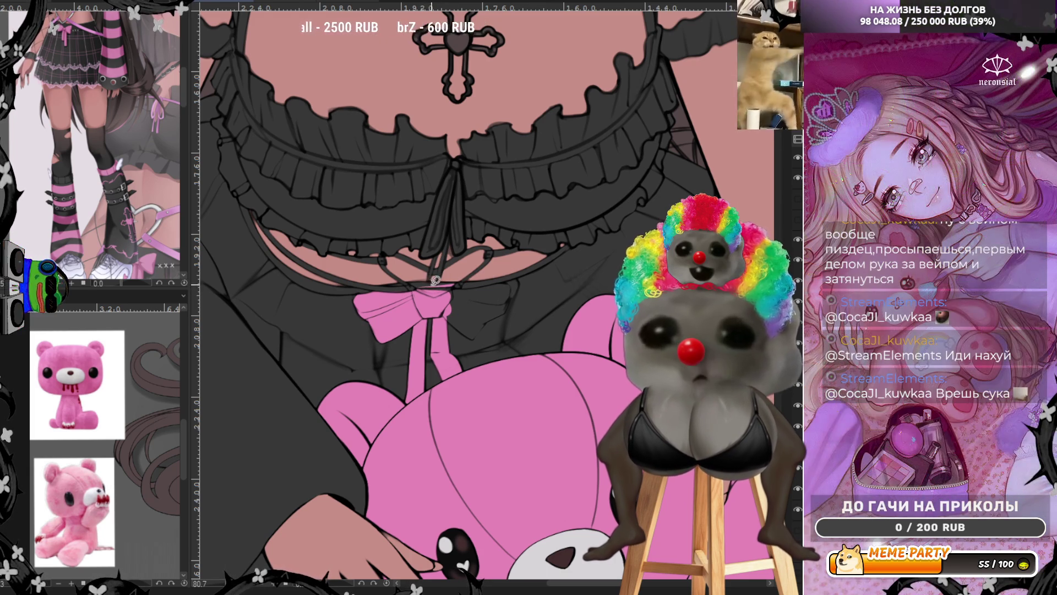
Ink a dark line along the bow's top edge.
mouse_move(444, 283)
left_mouse_down()
mouse_move(460, 285)
mouse_move(466, 332)
mouse_move(486, 318)
left_mouse_up()
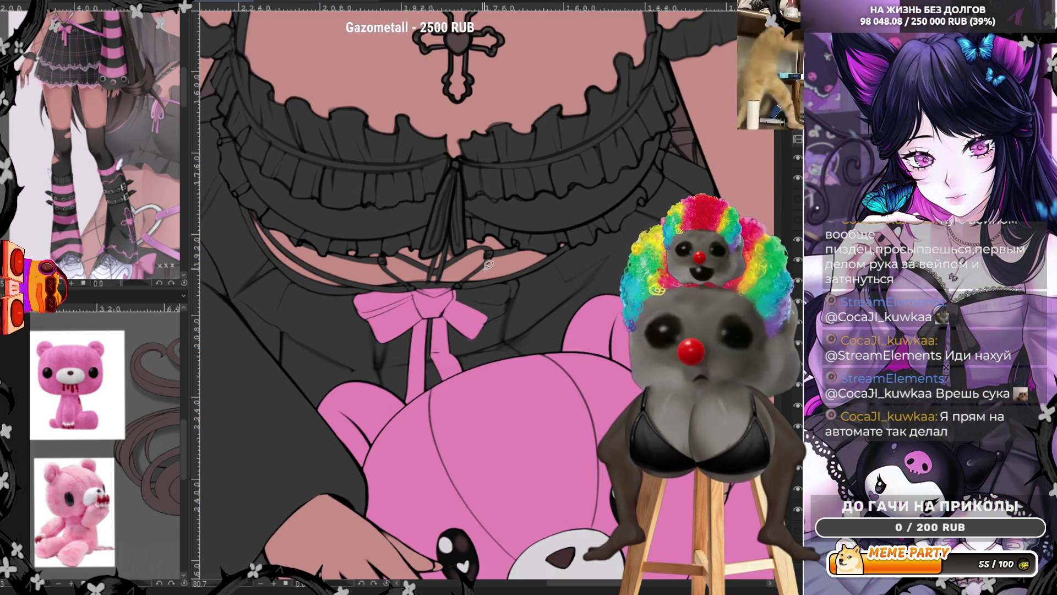
mouse_move(470, 283)
left_mouse_down()
mouse_move(513, 298)
mouse_move(463, 333)
left_mouse_up()
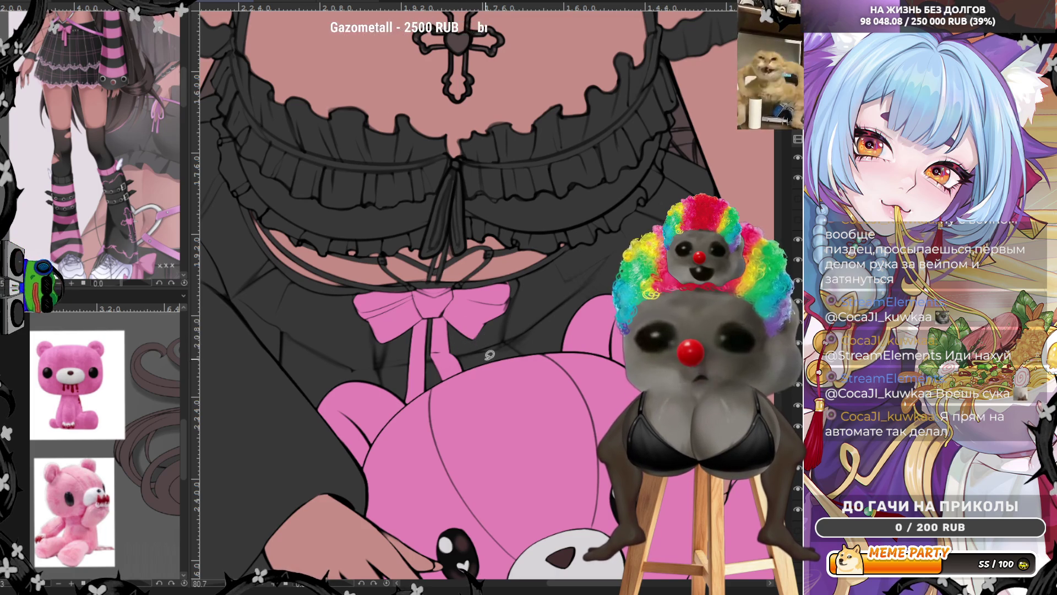
key("ctrl+minus")
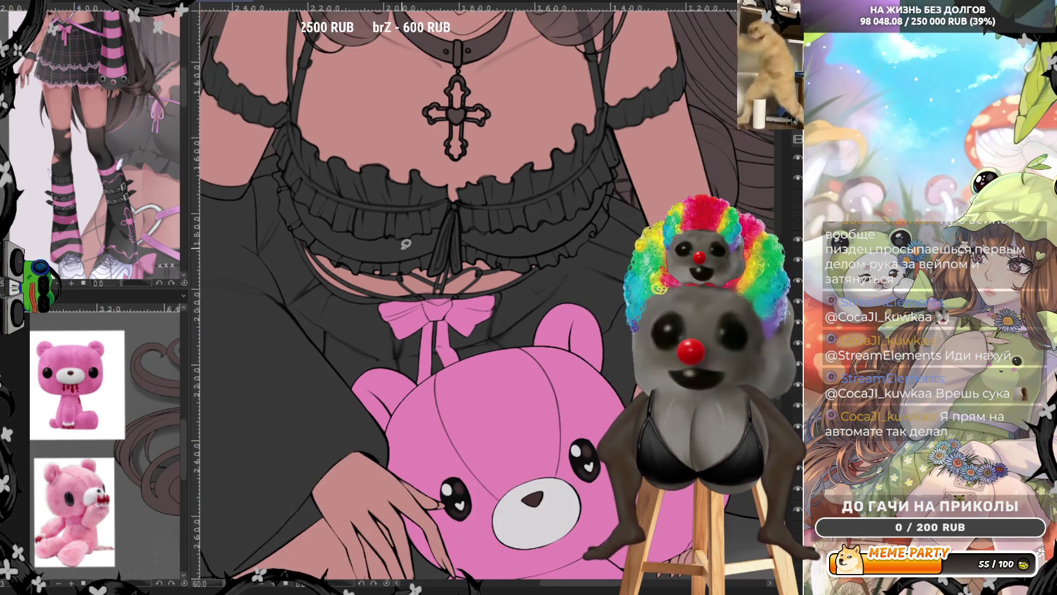
Paint the thin strap under the frill pink on both sides and darken its left edge.
scroll(406, 245, "up", 3)
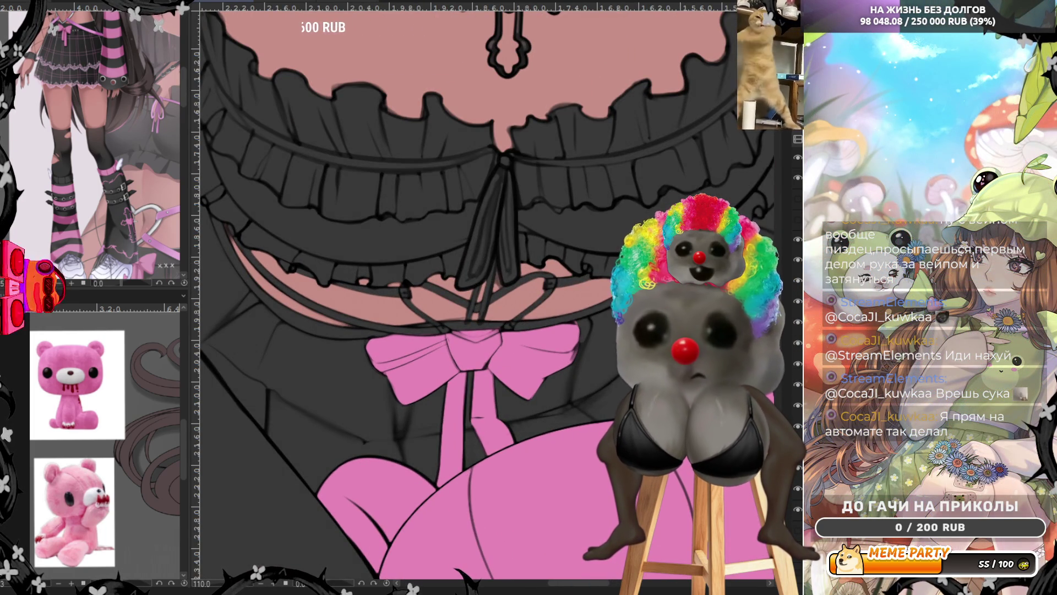
left_click_drag(234, 238, 399, 294)
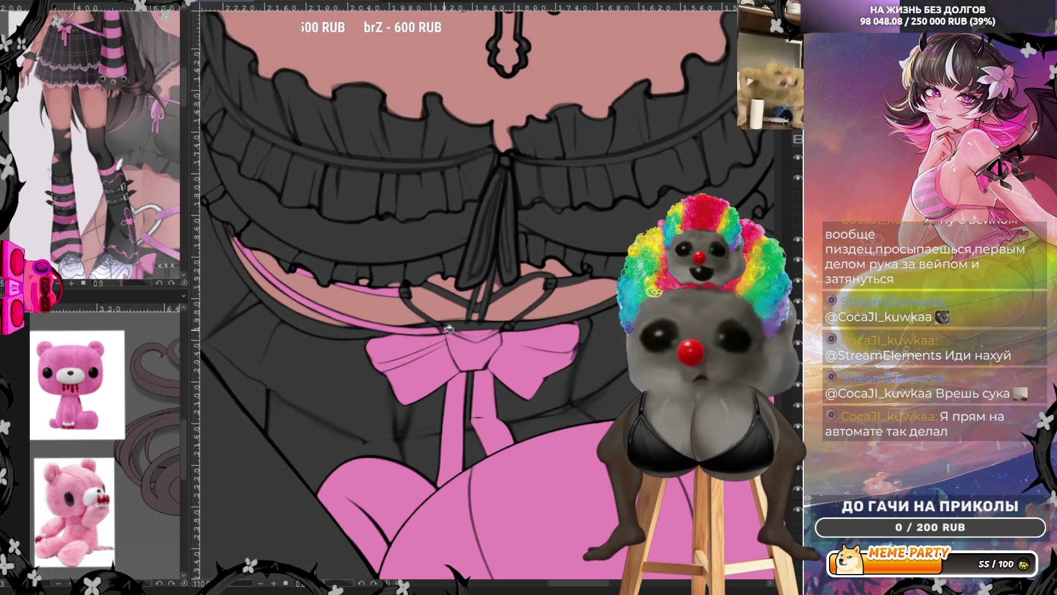
left_click_drag(515, 329, 576, 311)
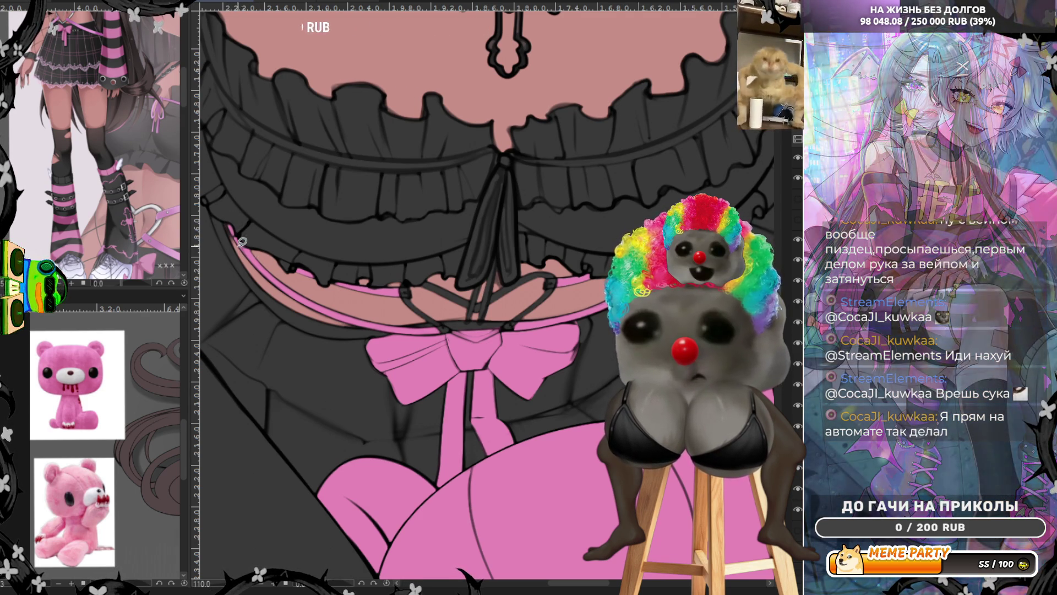
left_click_drag(238, 236, 261, 258)
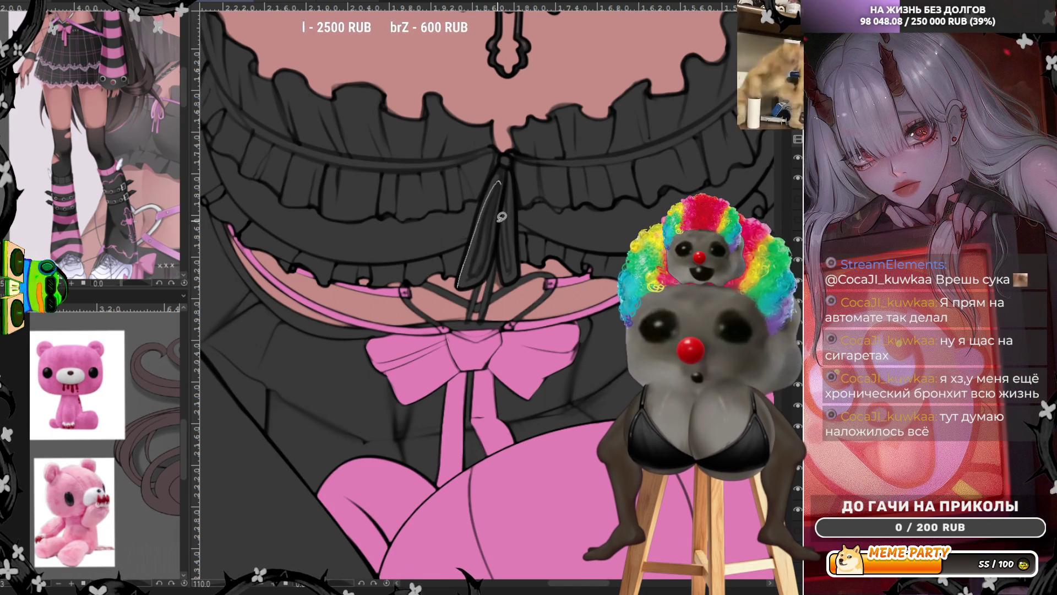
Lasso-fill the central ribbon strap hanging from the tie pink.
left_click_drag(461, 281, 460, 277)
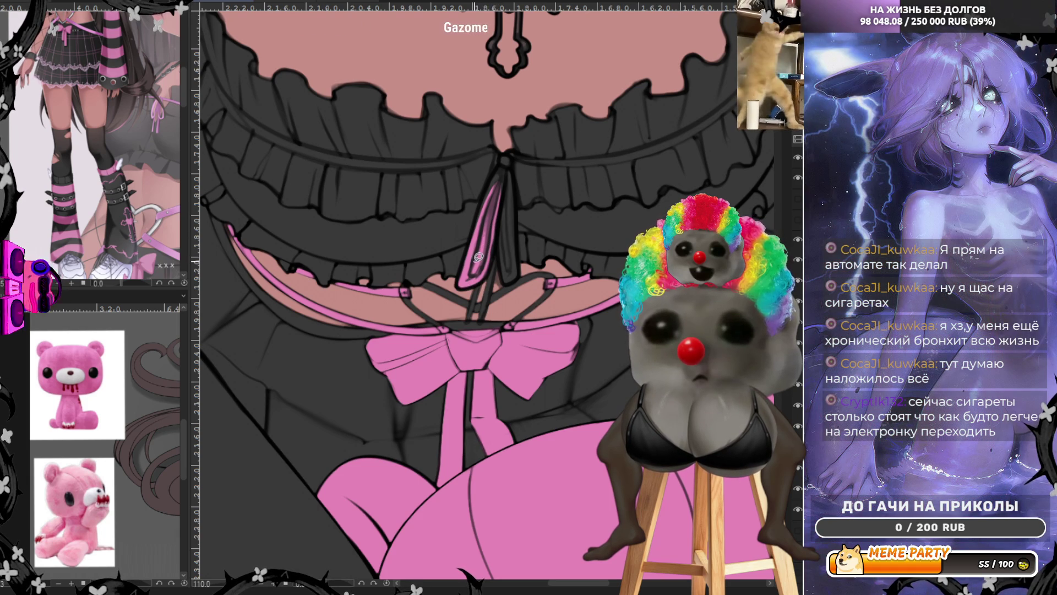
left_click_drag(464, 281, 483, 217)
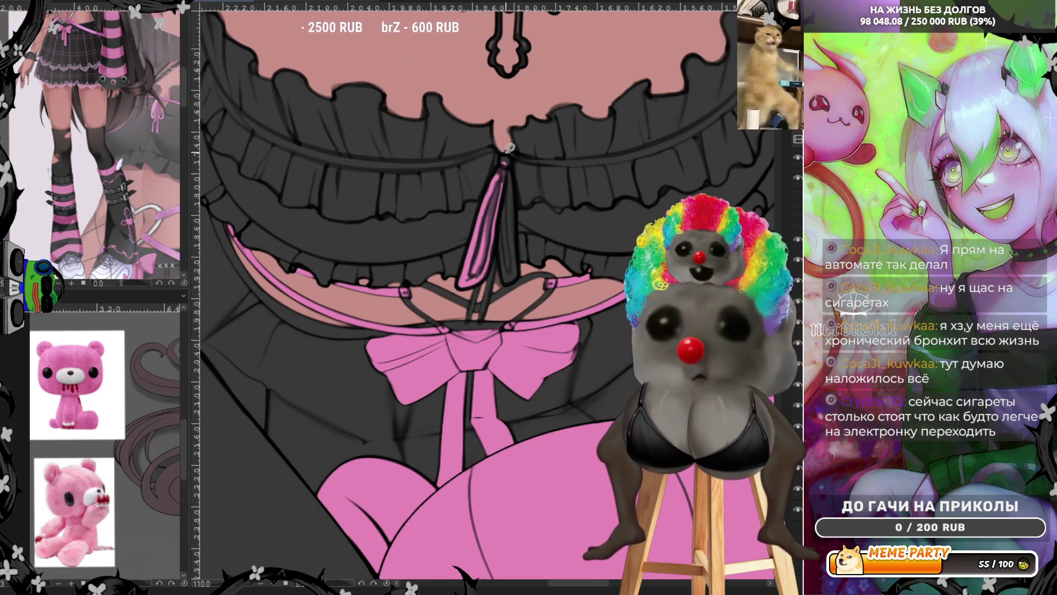
mouse_move(505, 158)
left_mouse_down()
mouse_move(520, 218)
mouse_move(502, 166)
left_mouse_up()
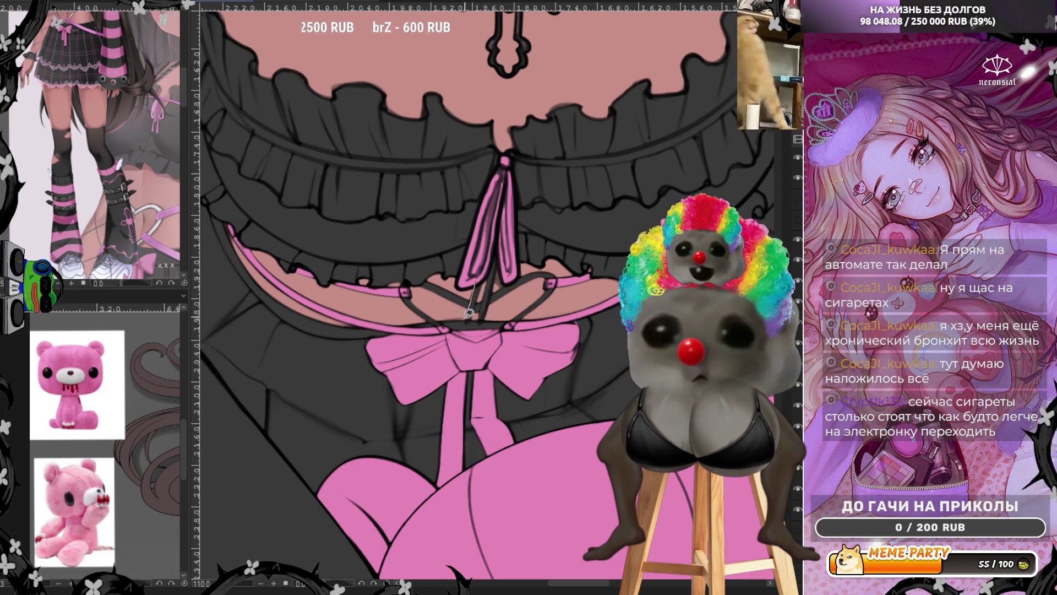
Ink the pink bow's top edge, discarding a stray outline stroke on the strap.
left_click_drag(493, 264, 480, 319)
key("ctrl+z")
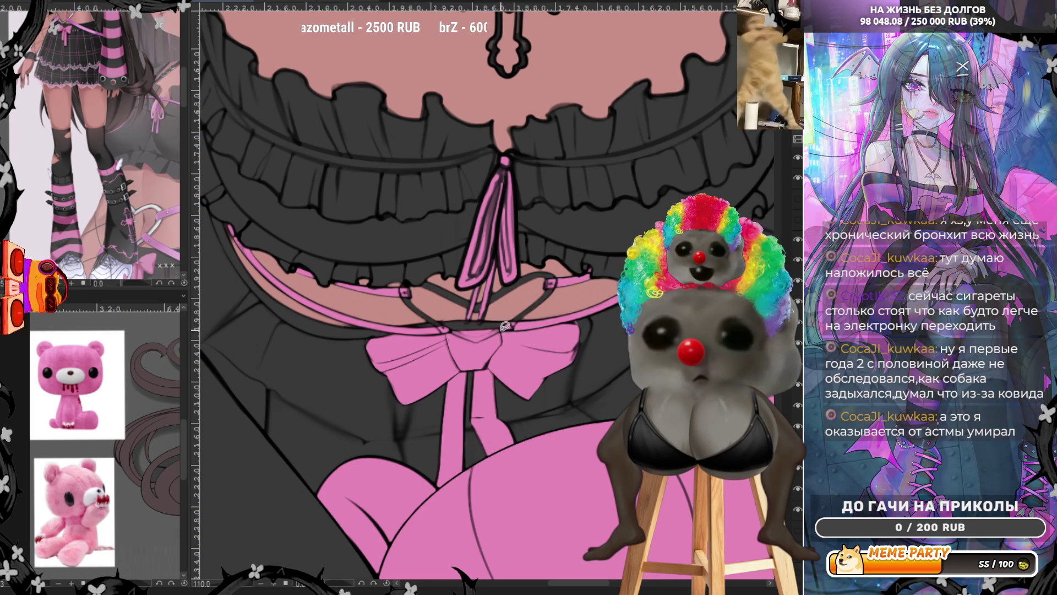
mouse_move(500, 331)
left_mouse_down()
mouse_move(453, 328)
mouse_move(504, 323)
left_mouse_up()
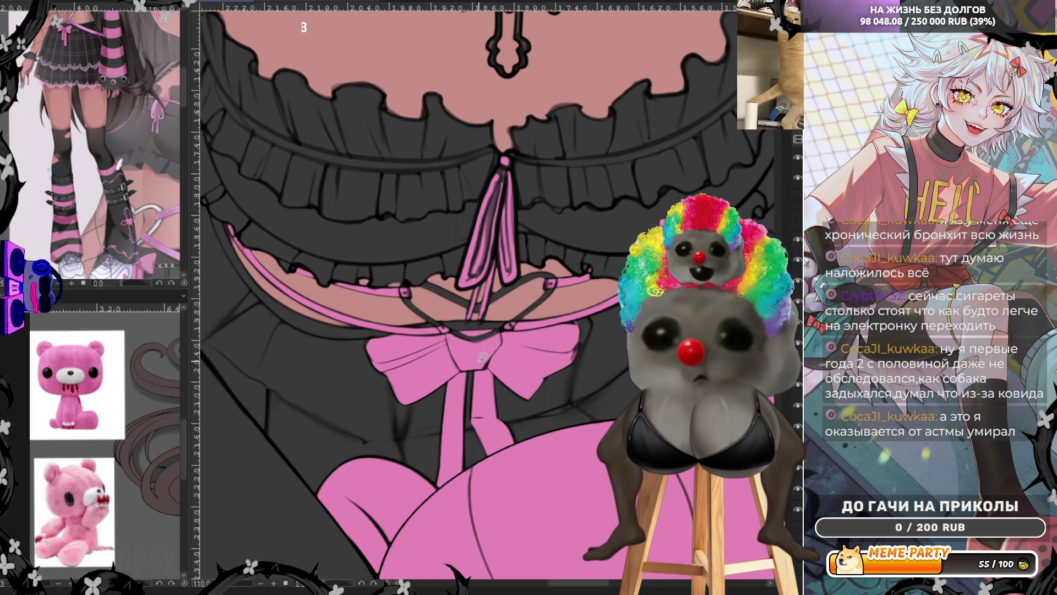
left_click_drag(498, 327, 428, 335)
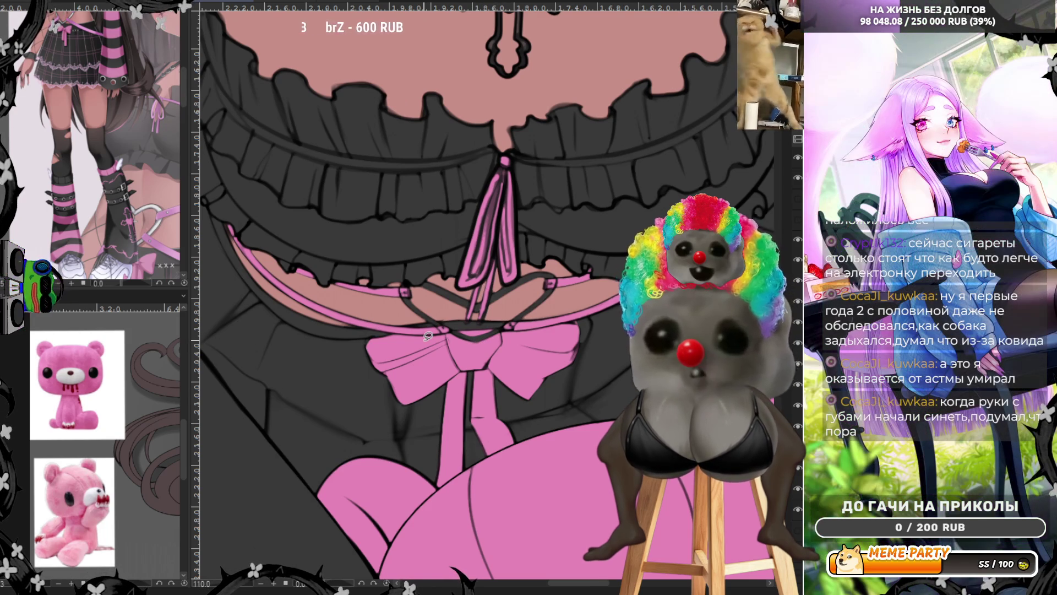
Rotate the view and paint a pink strap running up along the ruffle.
scroll(428, 336, "down", 4)
scroll(456, 297, "up", 5)
scroll(457, 298, "down", 3)
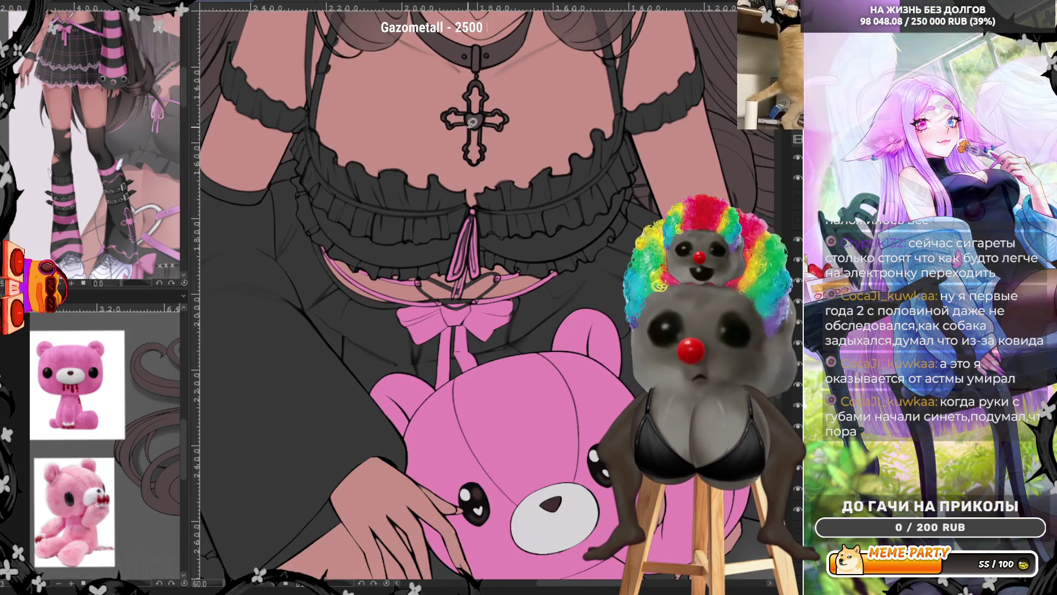
scroll(328, 139, "up", 2)
scroll(329, 139, "up", 1)
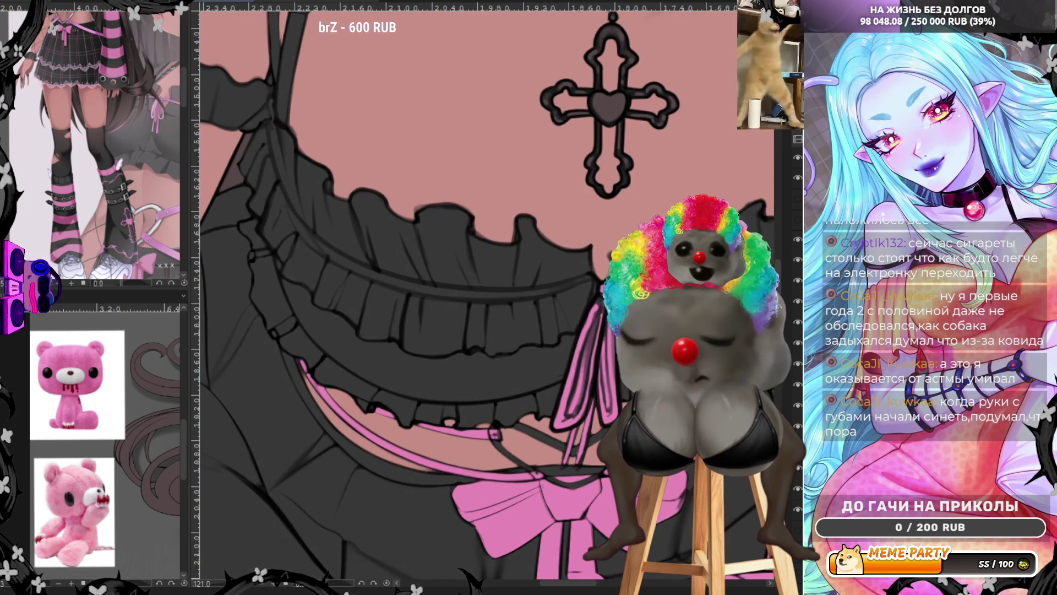
left_click_drag(308, 583, 340, 588)
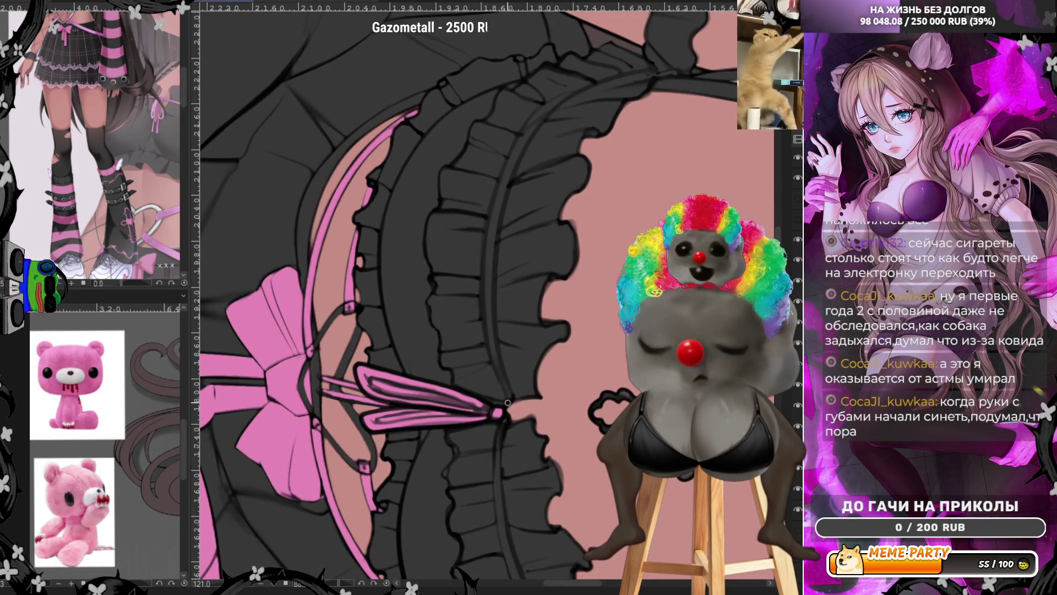
left_click_drag(500, 374, 491, 205)
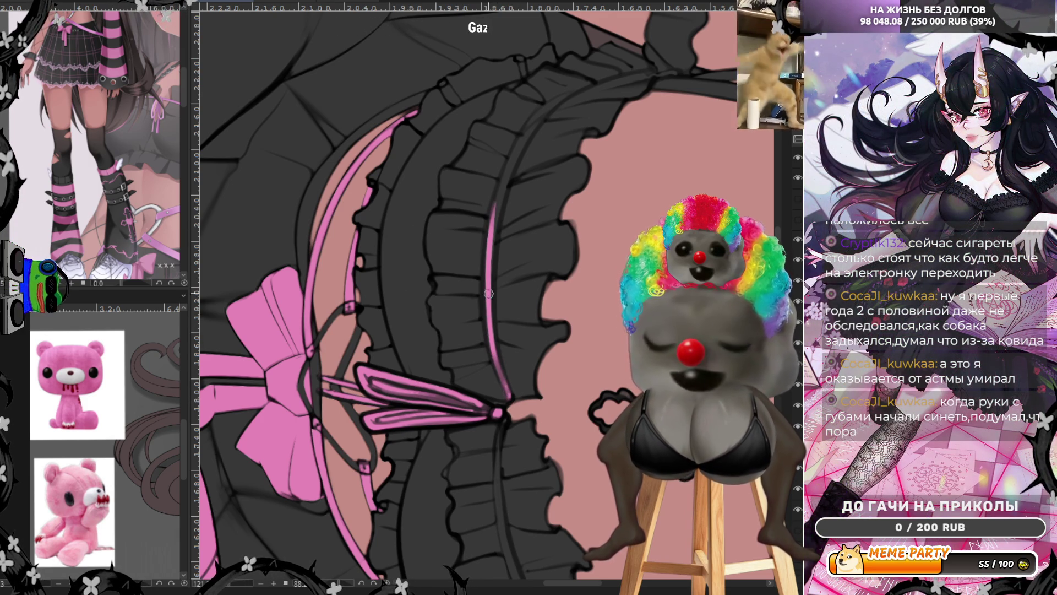
left_click_drag(494, 213, 572, 92)
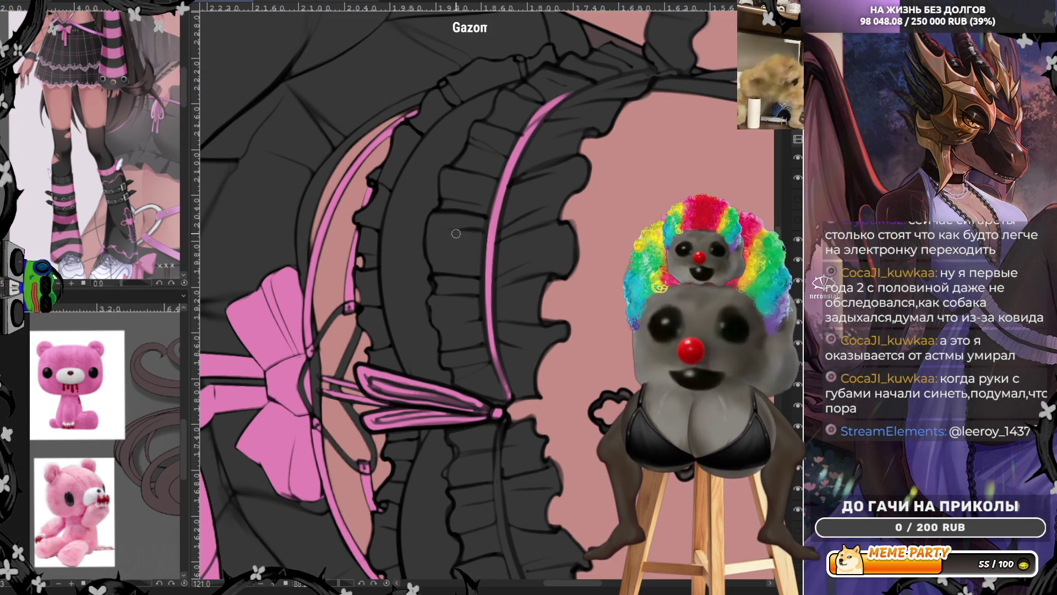
Draw the pink strap curving down from the side bow and add a darker edge line.
scroll(456, 233, "down", 4)
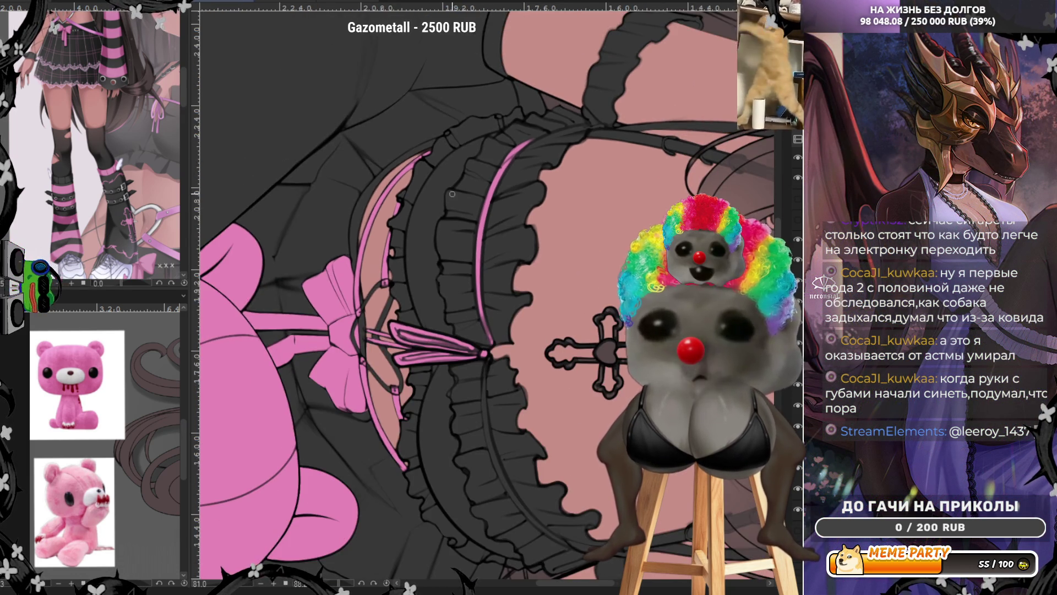
scroll(447, 399, "up", 4)
scroll(446, 399, "up", 2)
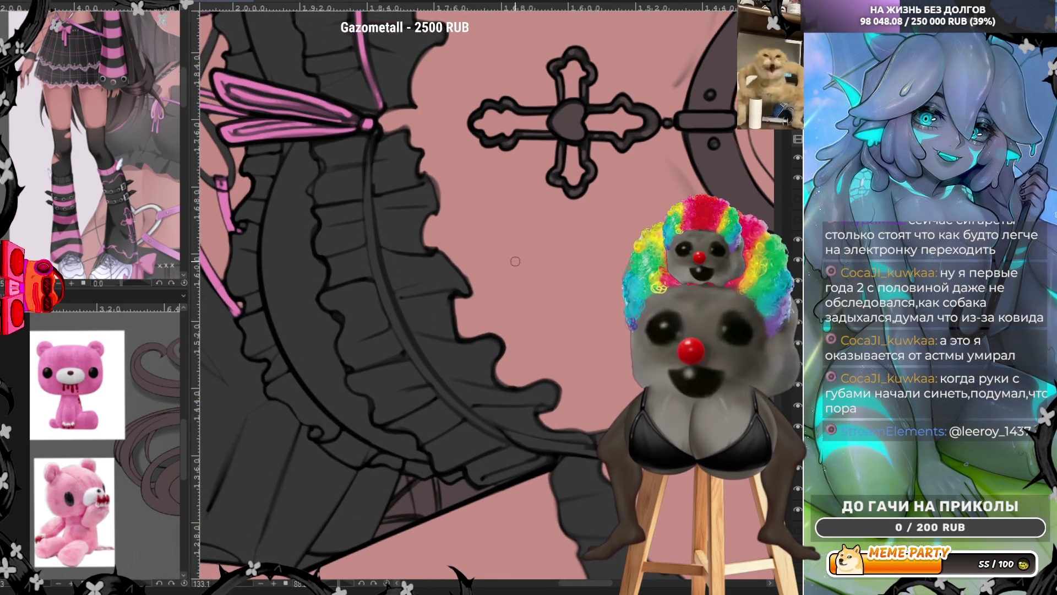
mouse_move(373, 141)
left_mouse_down()
mouse_move(491, 430)
mouse_move(509, 439)
left_mouse_up()
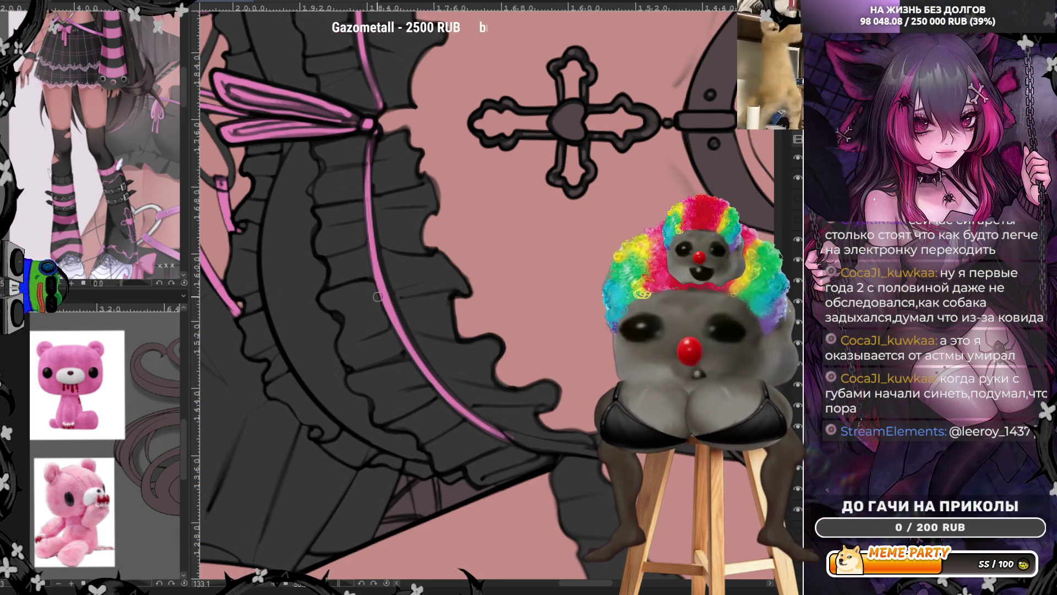
left_click_drag(364, 175, 366, 246)
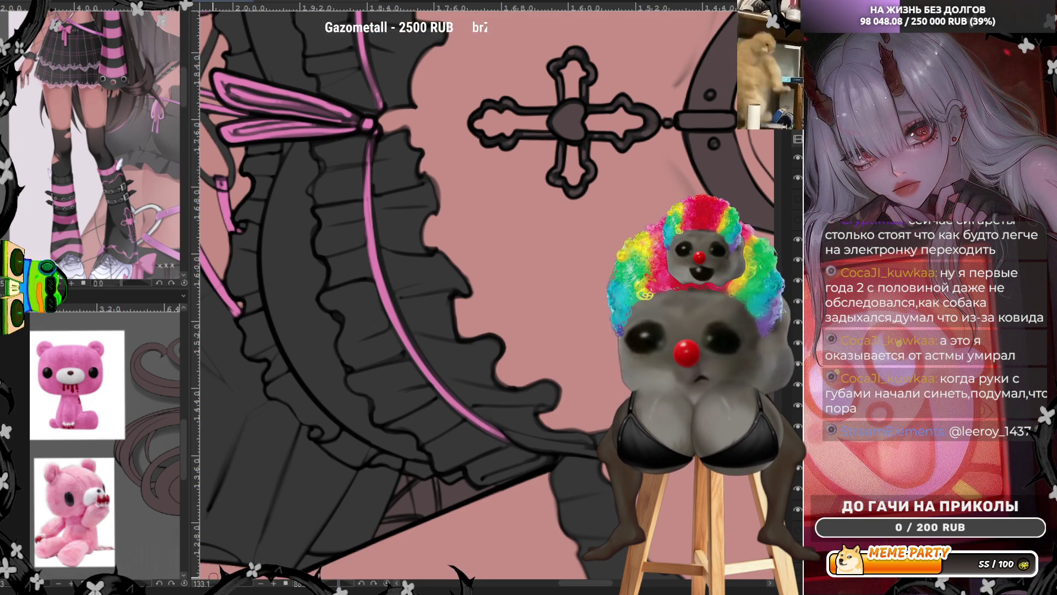
key("ctrl+at")
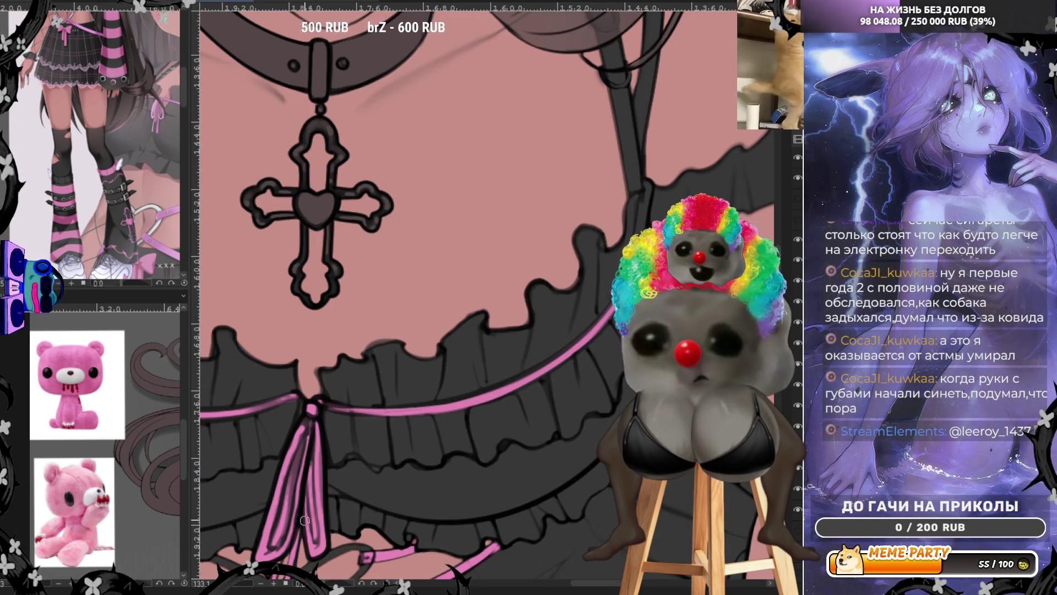
Ink the dark shoulder strap line running down past the long hair.
scroll(278, 473, "down", 3)
scroll(331, 385, "down", 2)
scroll(446, 286, "up", 5)
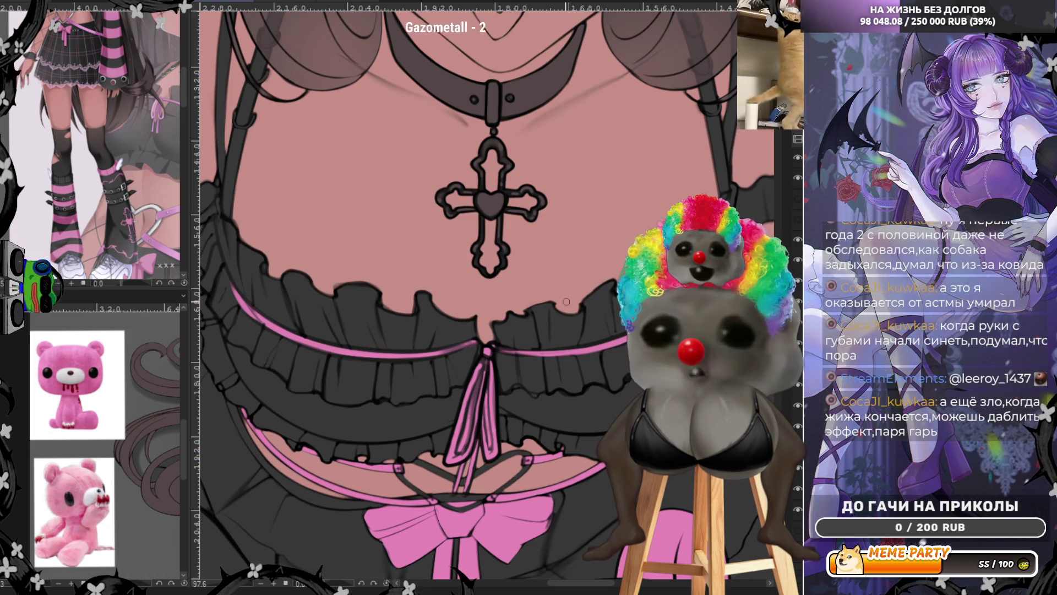
scroll(566, 302, "down", 5)
scroll(482, 170, "up", 6)
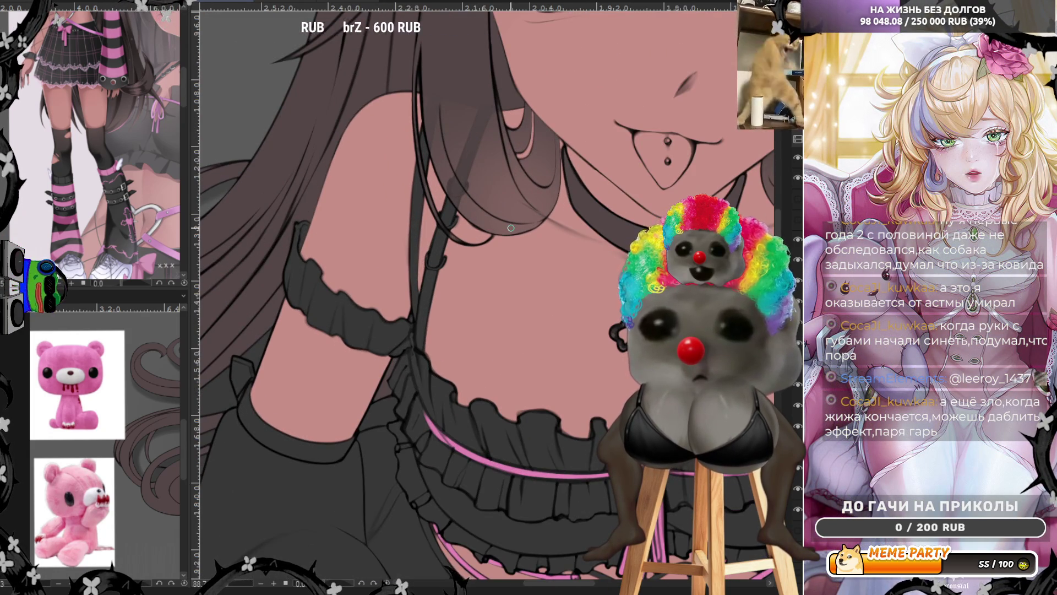
scroll(512, 226, "up", 2)
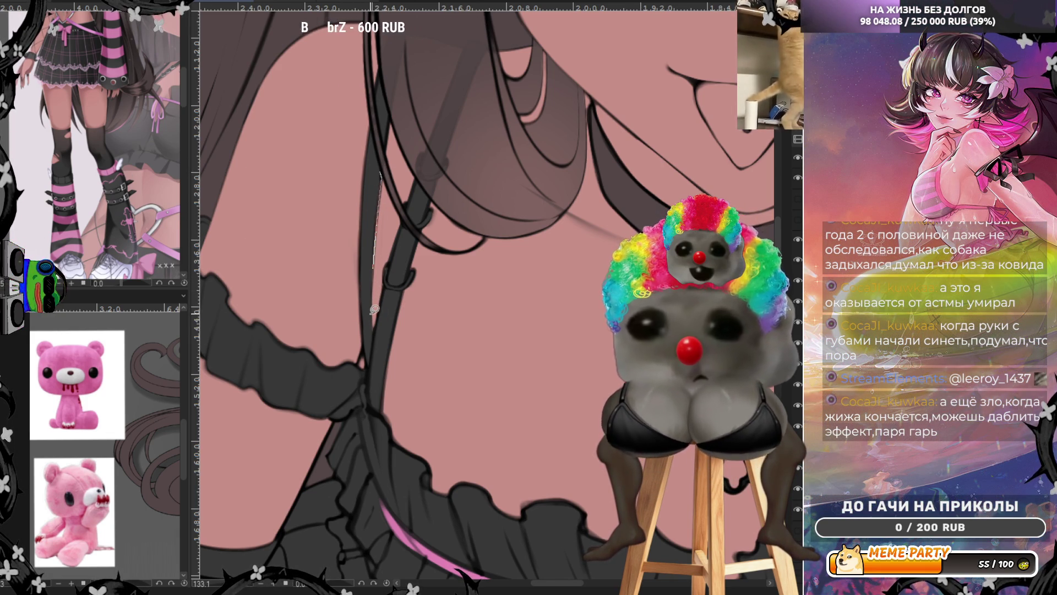
left_click_drag(374, 305, 364, 325)
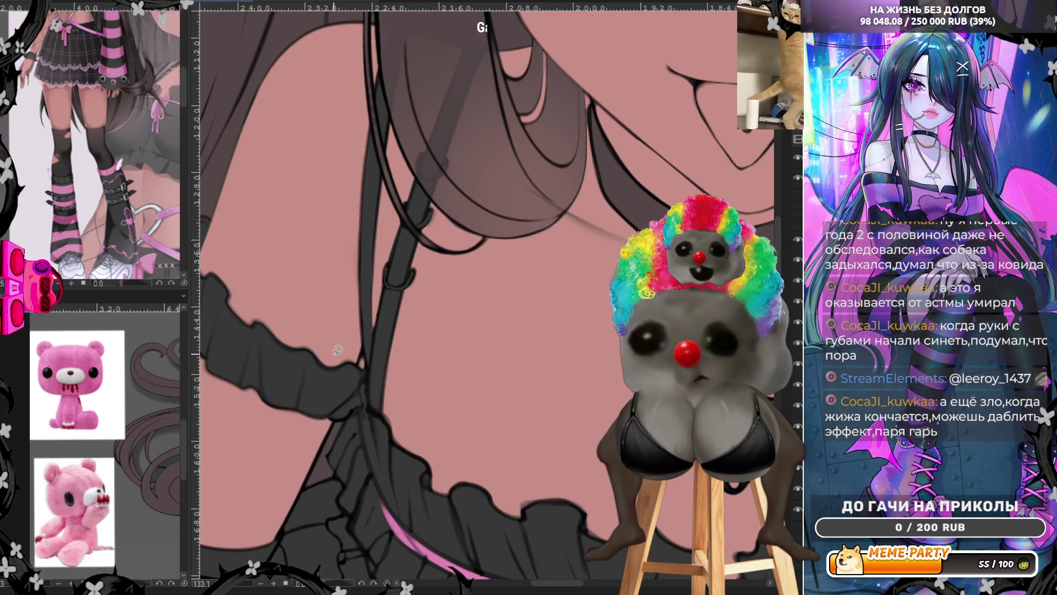
scroll(349, 342, "down", 5)
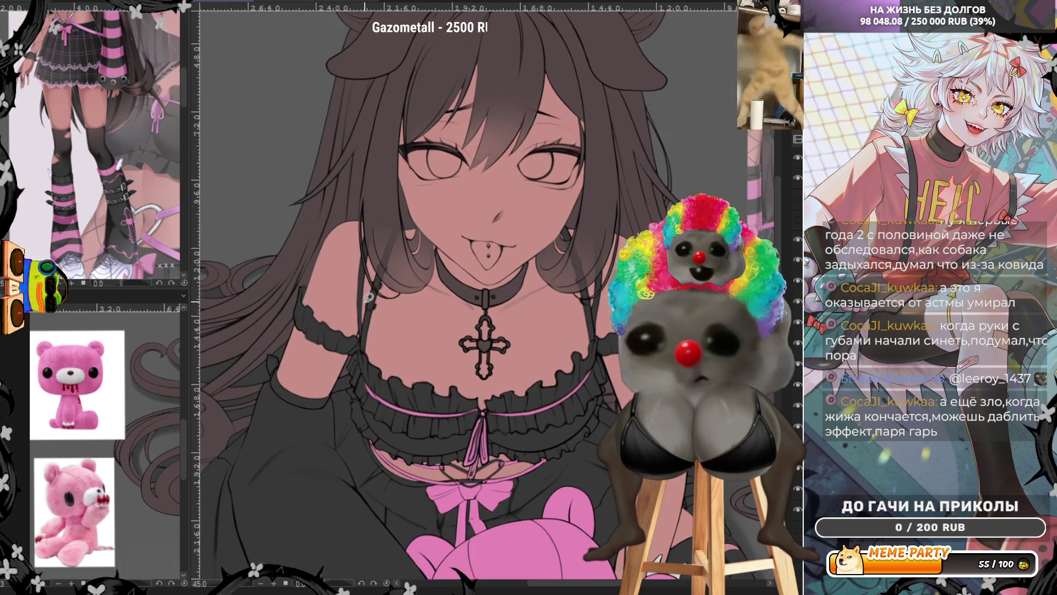
scroll(467, 392, "up", 2)
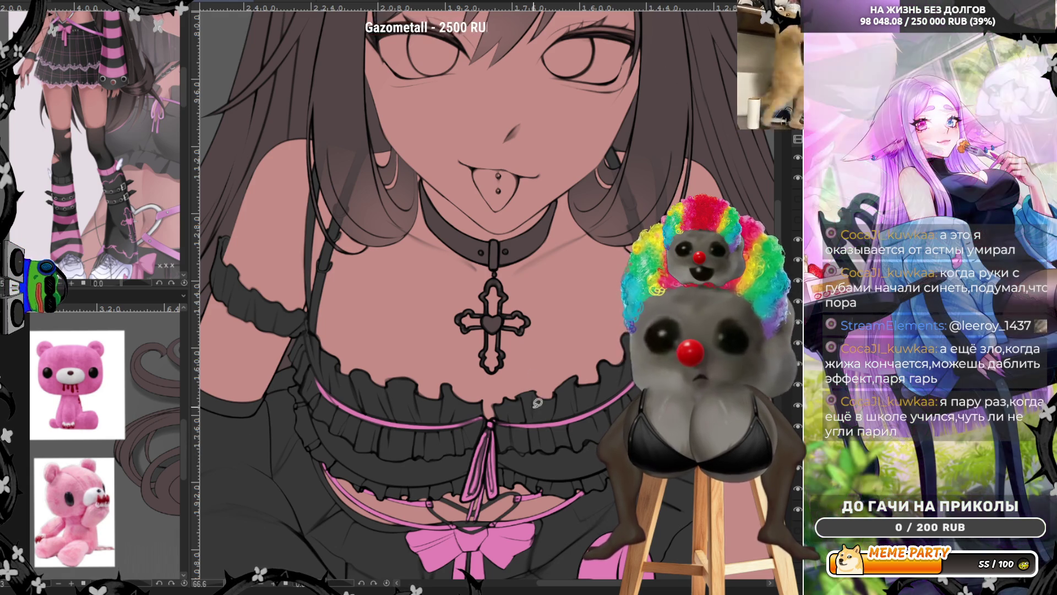
scroll(506, 345, "down", 3)
scroll(521, 523, "up", 3)
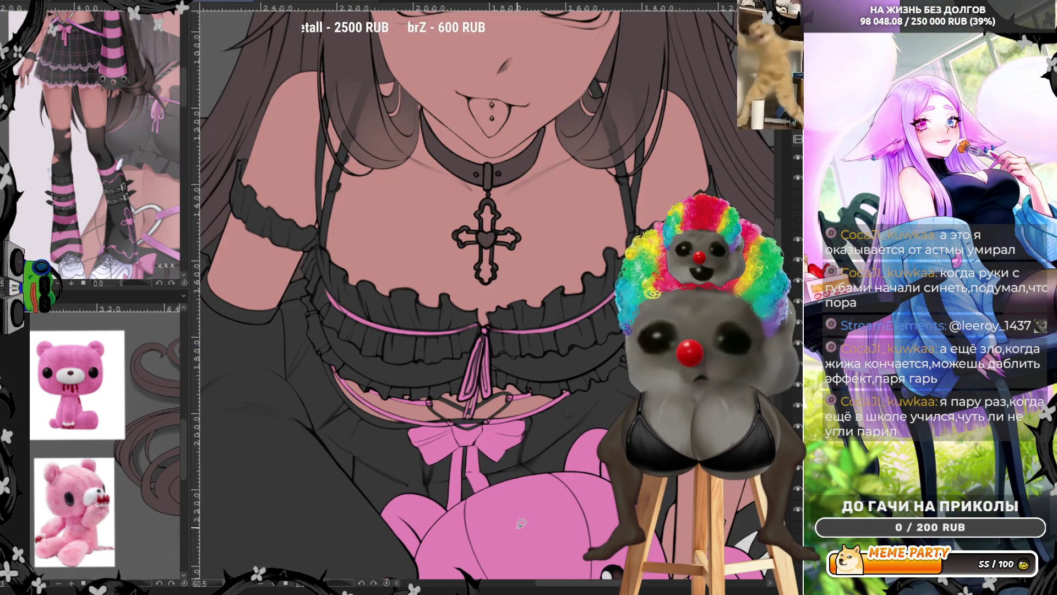
scroll(496, 440, "up", 3)
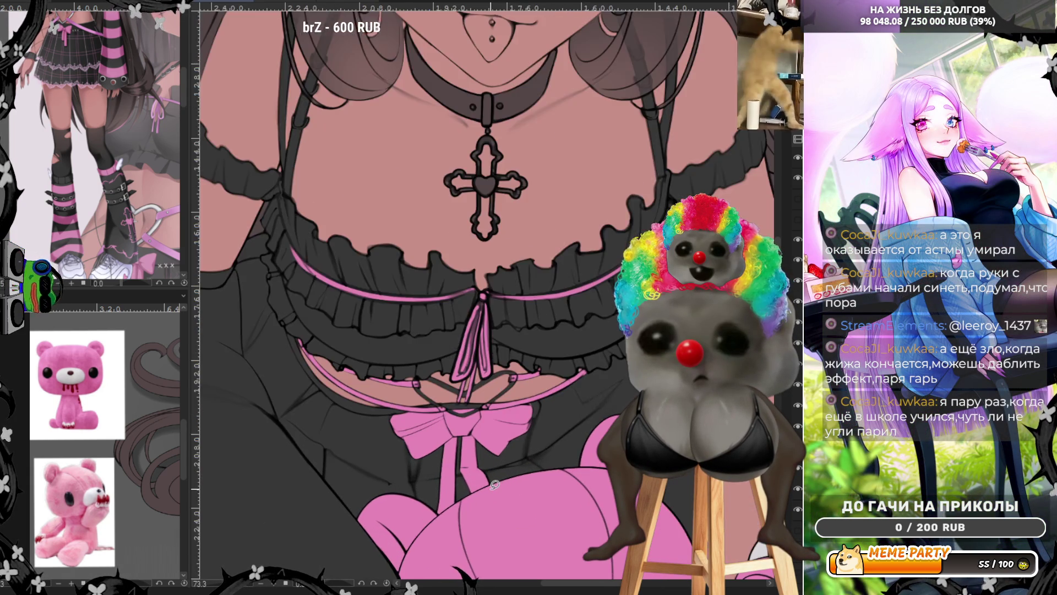
scroll(511, 441, "up", 2)
scroll(560, 386, "up", 2)
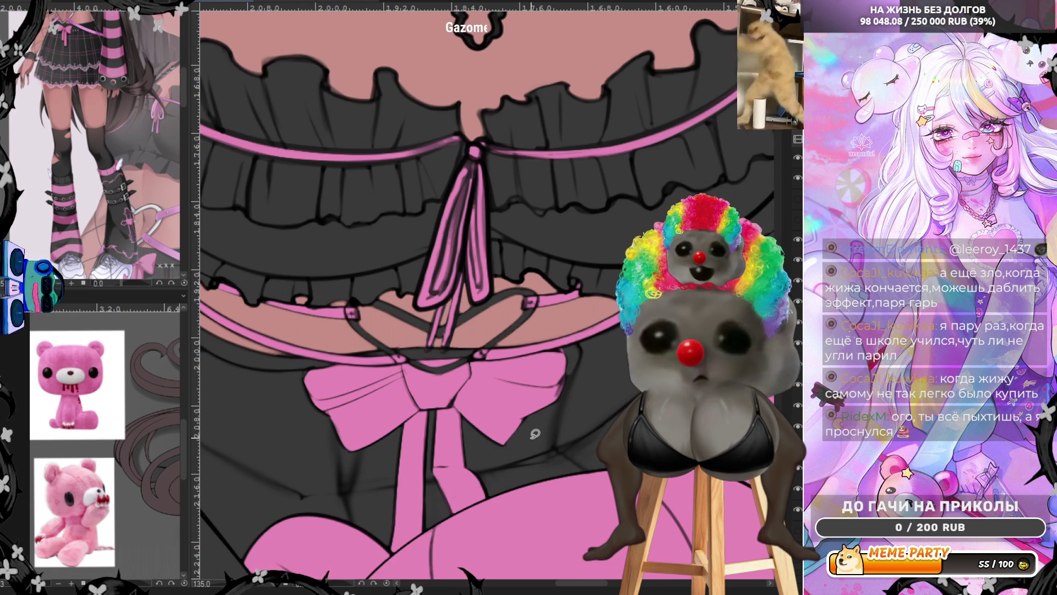
key("ctrl+minus")
key("ctrl+minus")
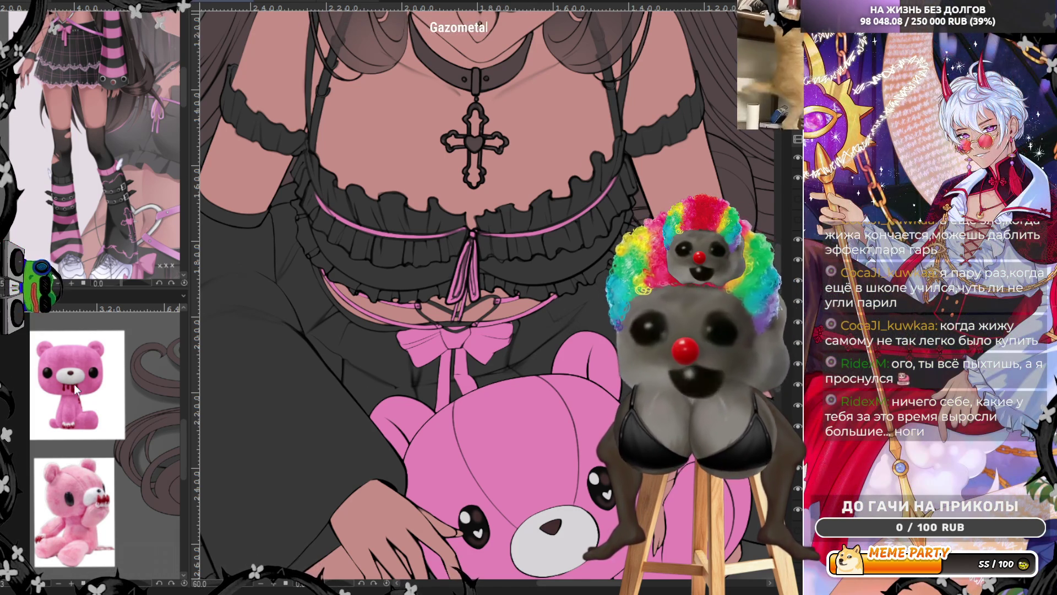
Fill the insides of the left and right ribbon loops at the centre tie with dark grey.
scroll(429, 325, "down", 2)
scroll(435, 314, "up", 2)
scroll(441, 306, "up", 2)
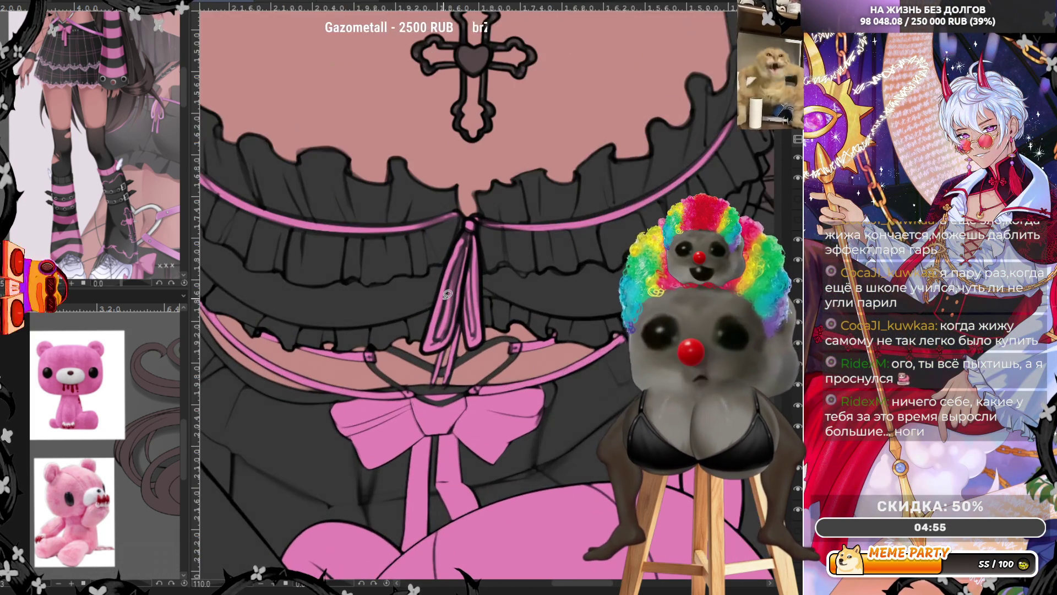
scroll(447, 295, "up", 2)
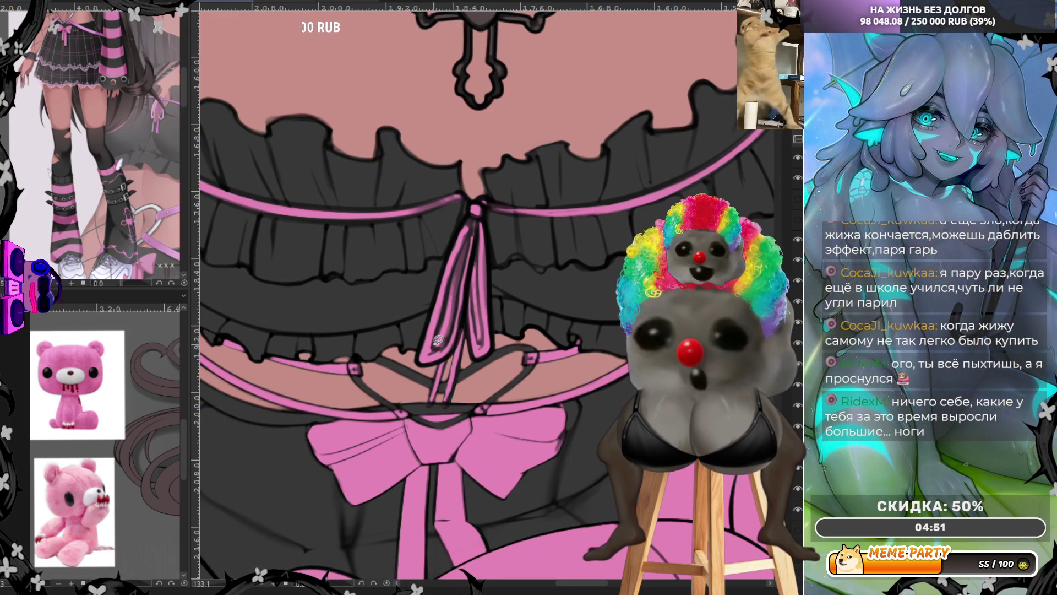
left_click_drag(438, 342, 444, 304)
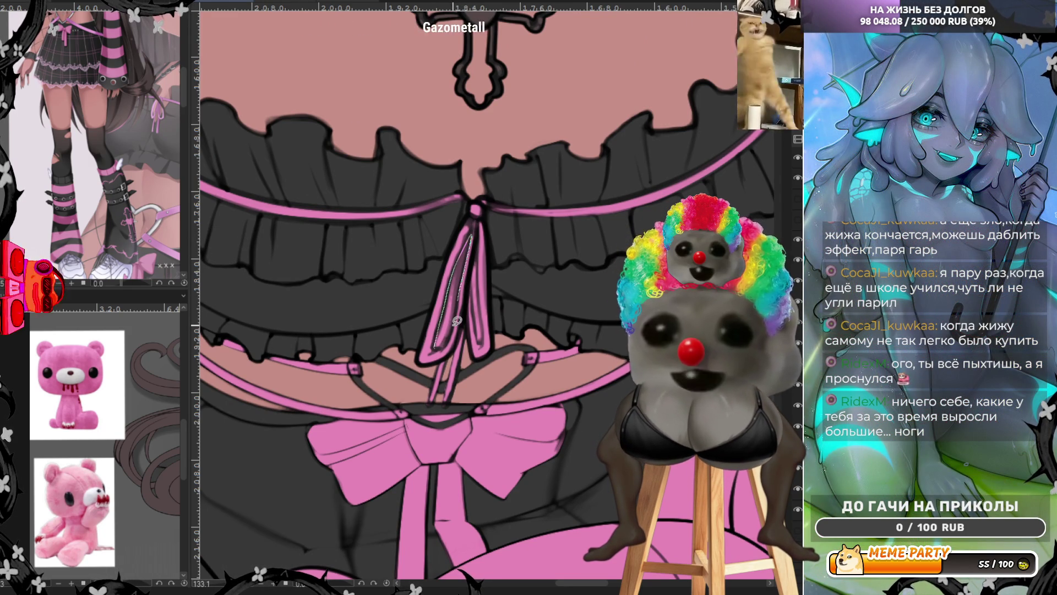
left_click_drag(466, 268, 448, 337)
mouse_move(469, 267)
left_mouse_down()
mouse_move(480, 283)
mouse_move(480, 250)
left_mouse_up()
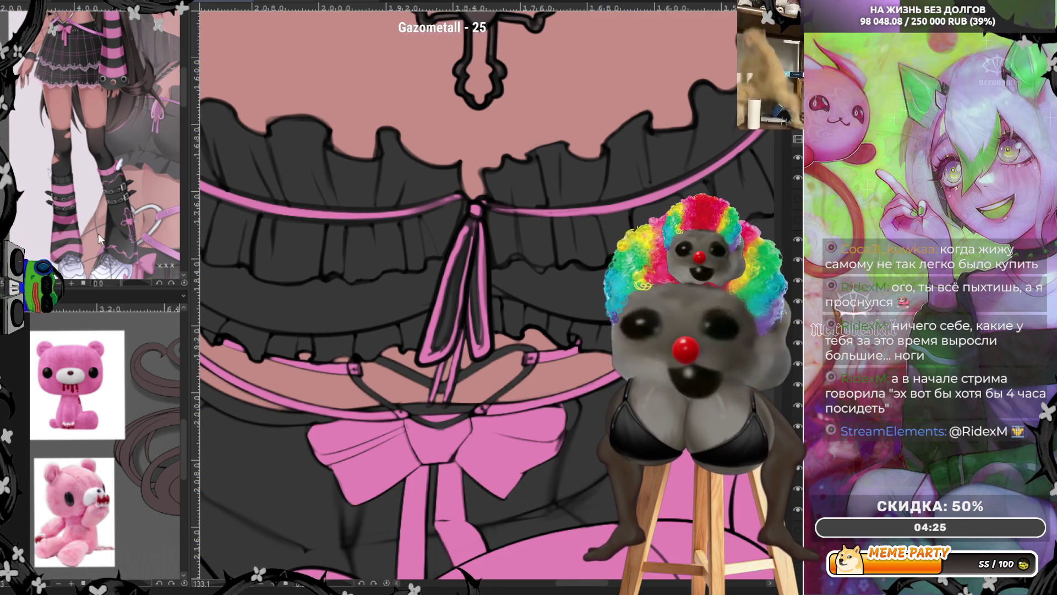
scroll(501, 302, "down", 2)
scroll(501, 303, "down", 2)
scroll(501, 302, "down", 3)
scroll(473, 289, "up", 2)
scroll(450, 279, "up", 2)
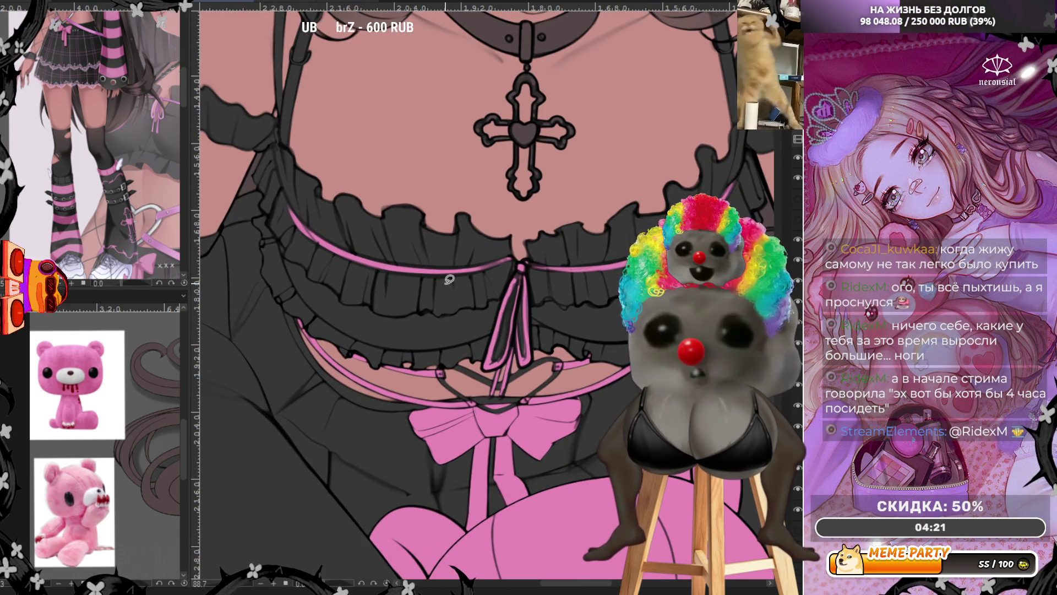
scroll(537, 347, "down", 2)
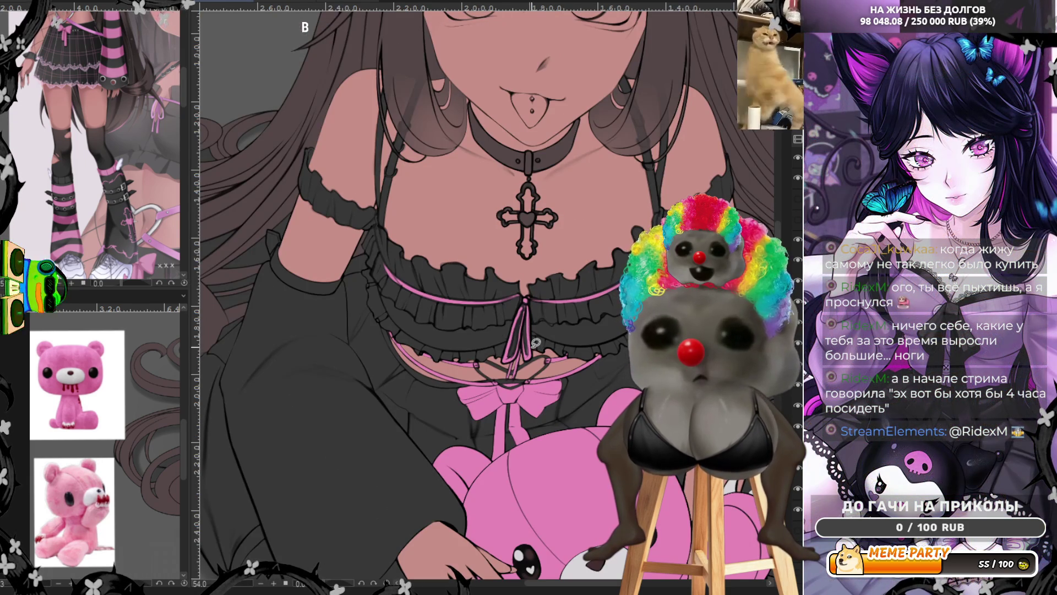
scroll(454, 154, "down", 1)
scroll(453, 154, "down", 1)
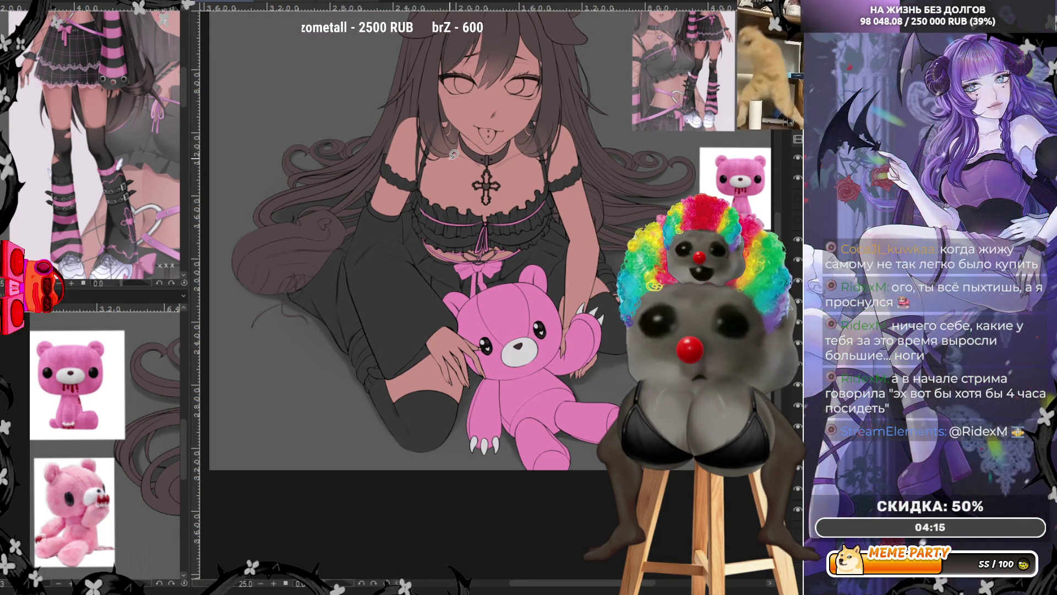
Flip the canvas view horizontally and try a pink band fill on the thigh, then undo it.
key("h")
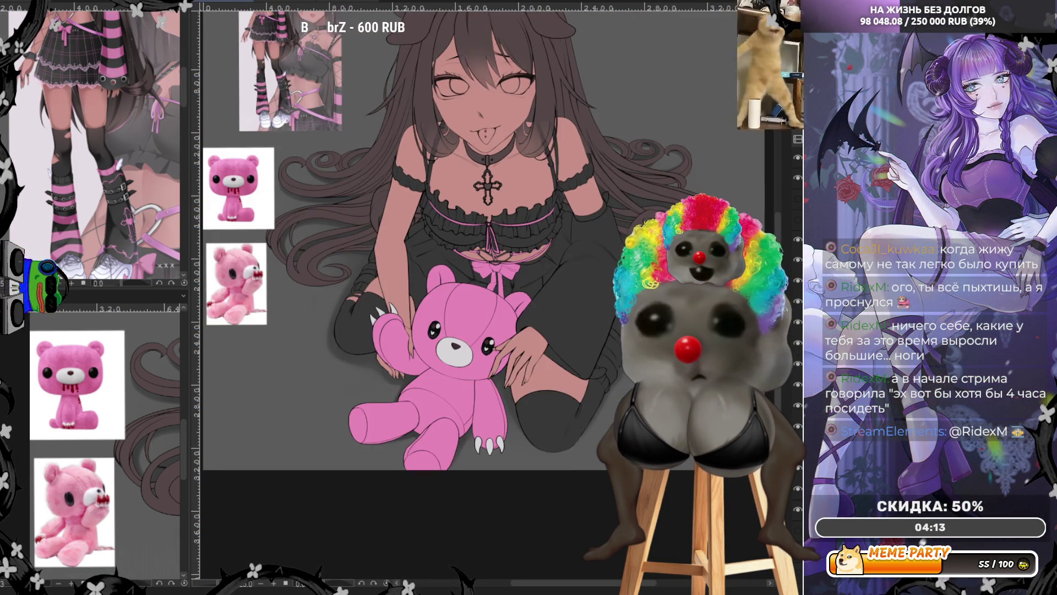
scroll(361, 264, "up", 1)
scroll(361, 264, "up", 2)
scroll(352, 263, "up", 2)
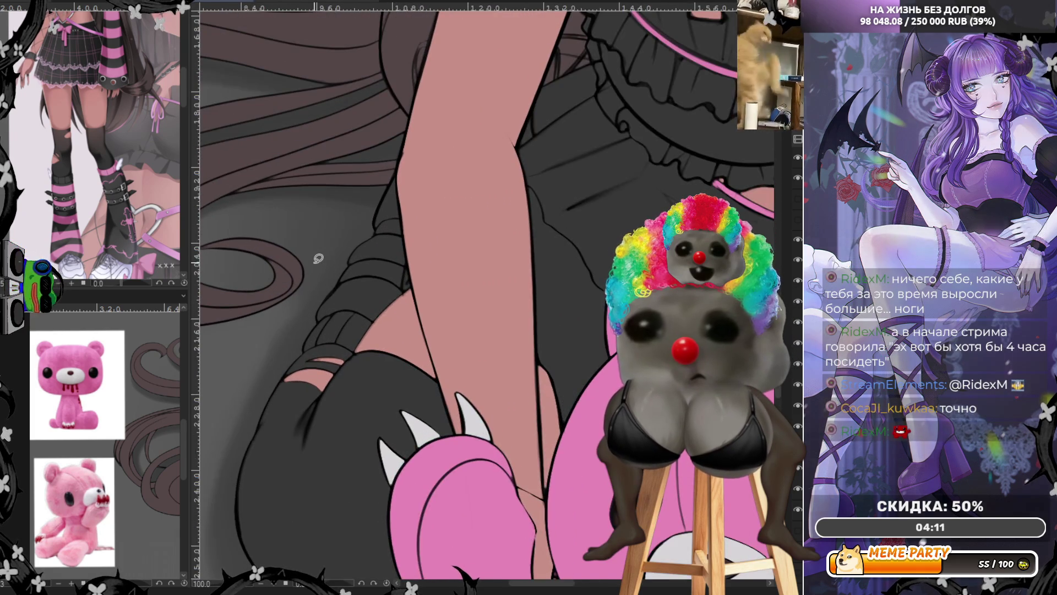
scroll(318, 258, "up", 1)
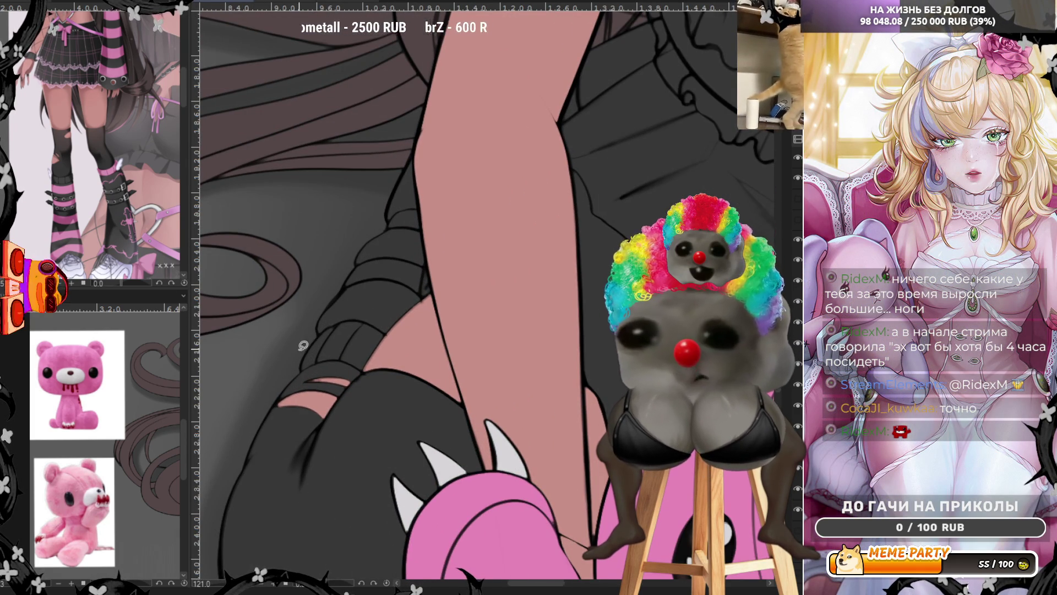
left_click_drag(314, 326, 347, 313)
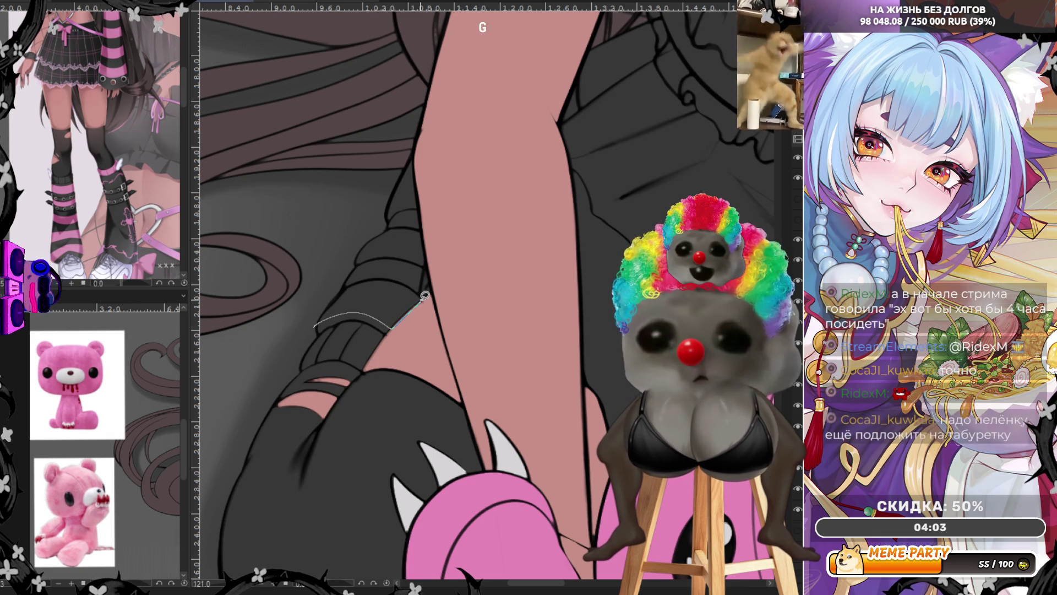
left_click_drag(420, 296, 369, 285)
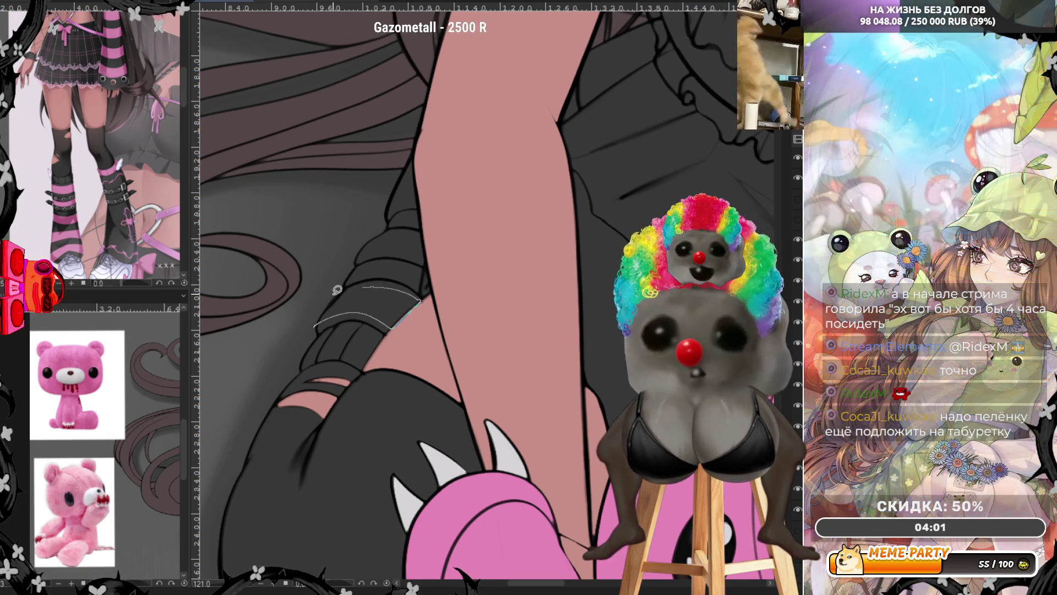
key("ctrl+z")
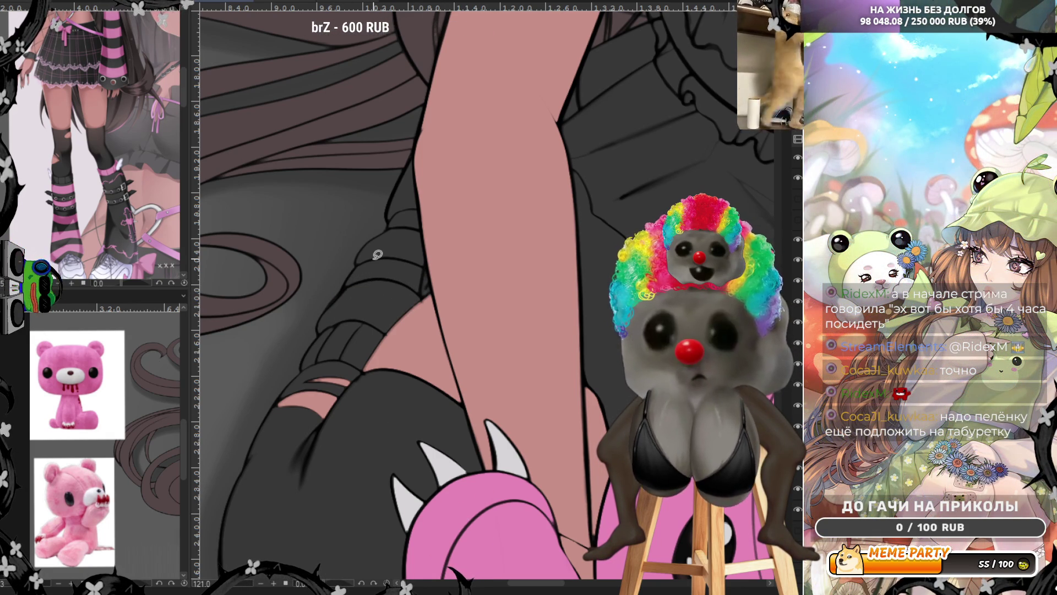
Lasso-fill three strap bands across the first thigh in pink.
scroll(378, 255, "down", 3)
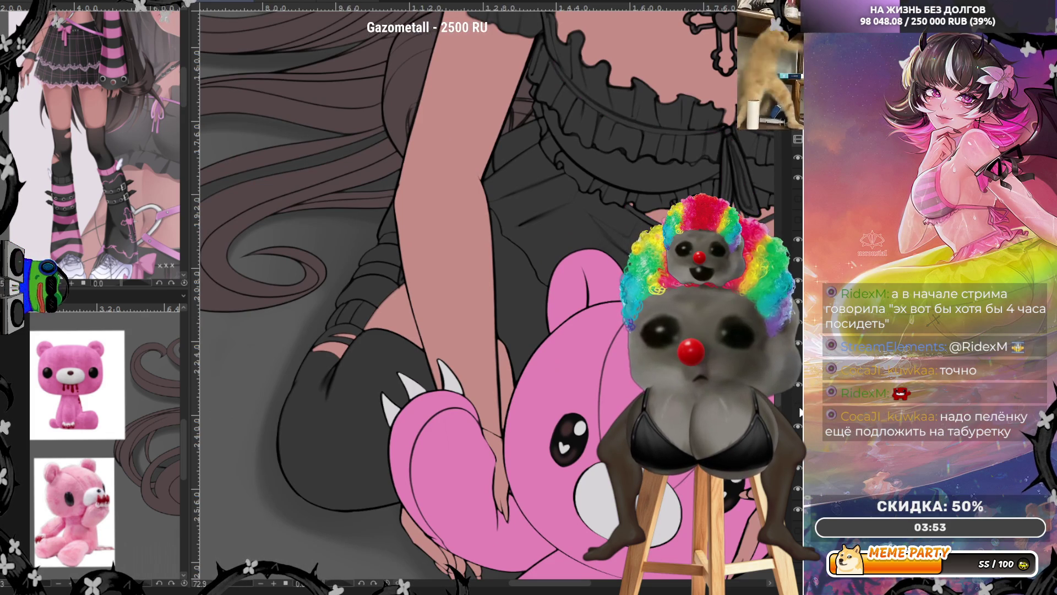
scroll(244, 240, "up", 2)
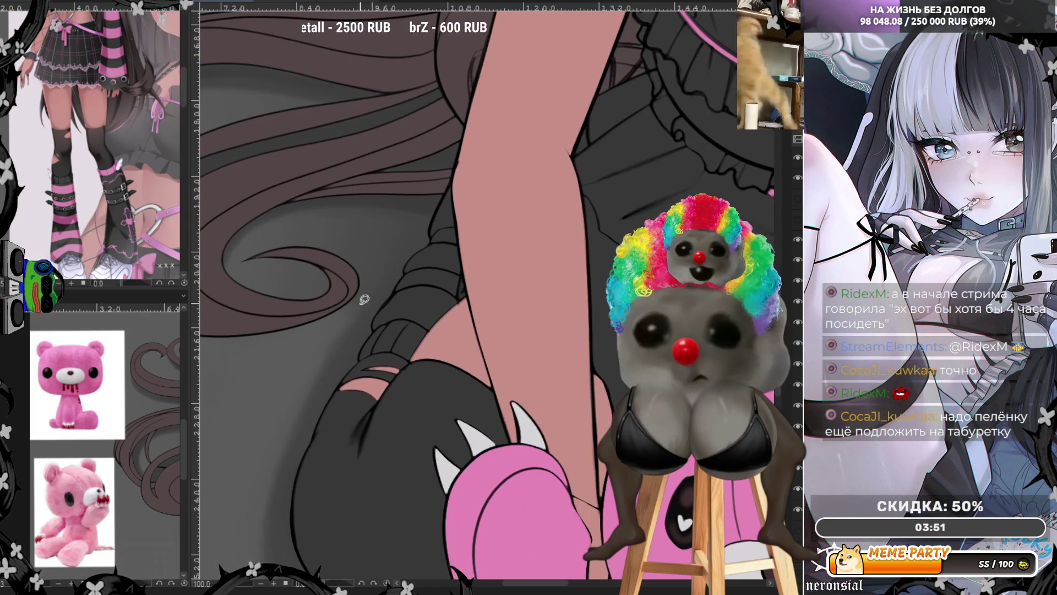
scroll(462, 318, "up", 2)
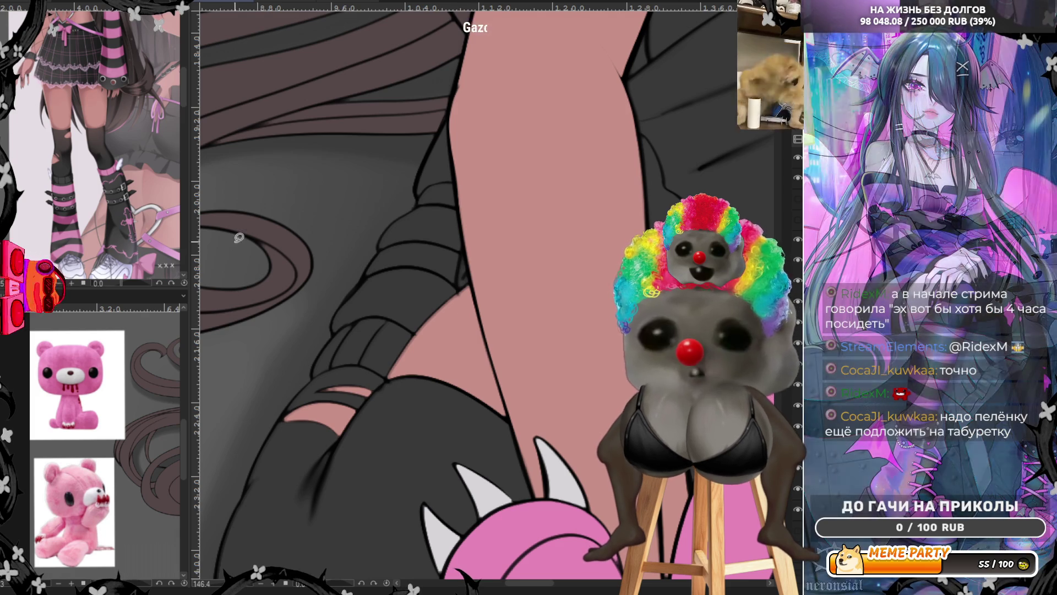
left_click_drag(327, 325, 356, 313)
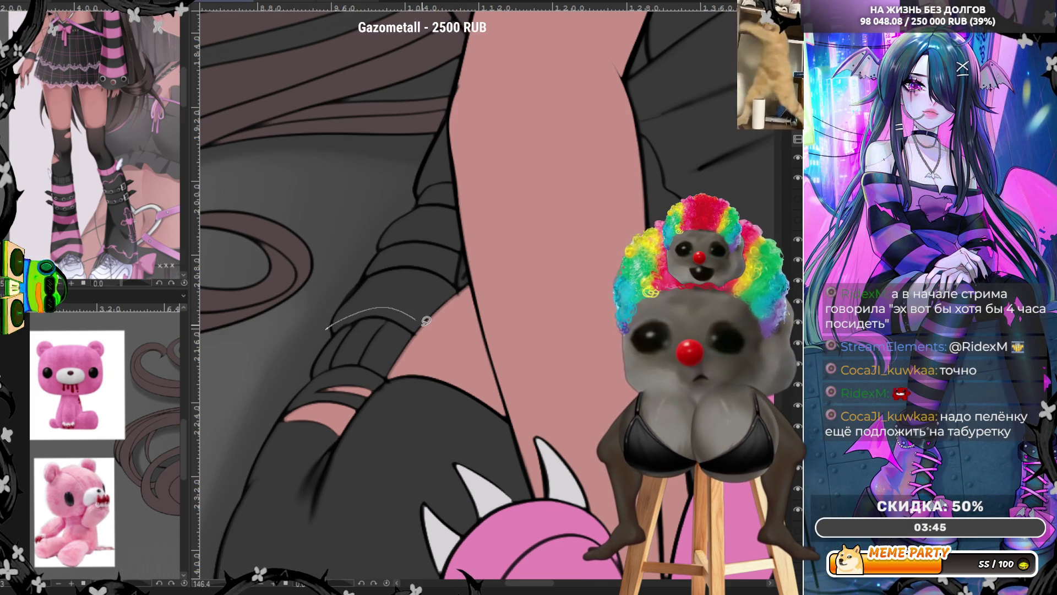
mouse_move(459, 290)
left_mouse_down()
mouse_move(357, 286)
mouse_move(420, 269)
mouse_move(459, 292)
left_mouse_up()
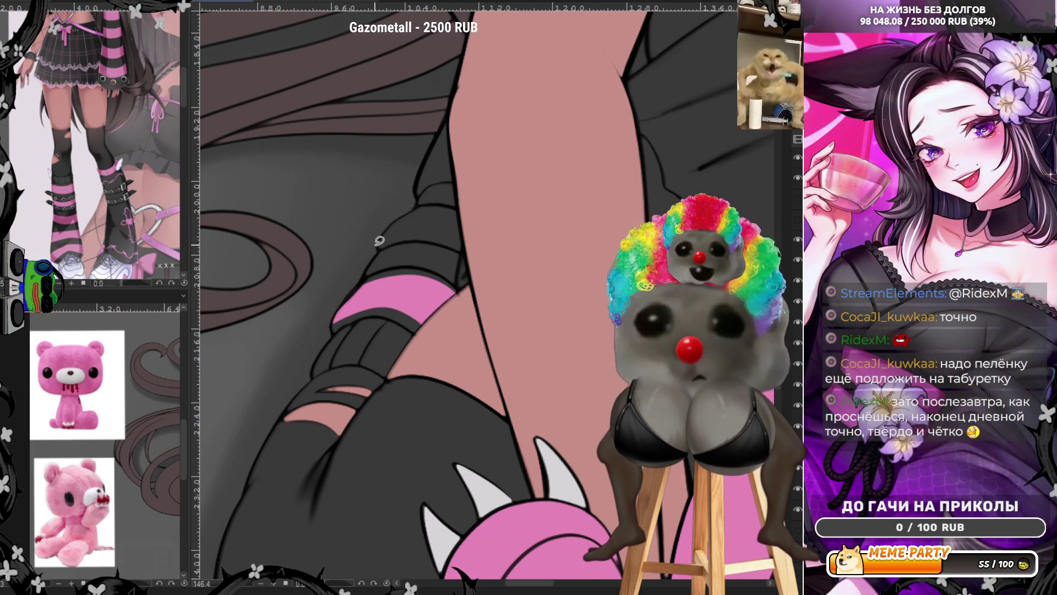
mouse_move(416, 230)
left_mouse_down()
mouse_move(463, 244)
mouse_move(462, 206)
left_mouse_up()
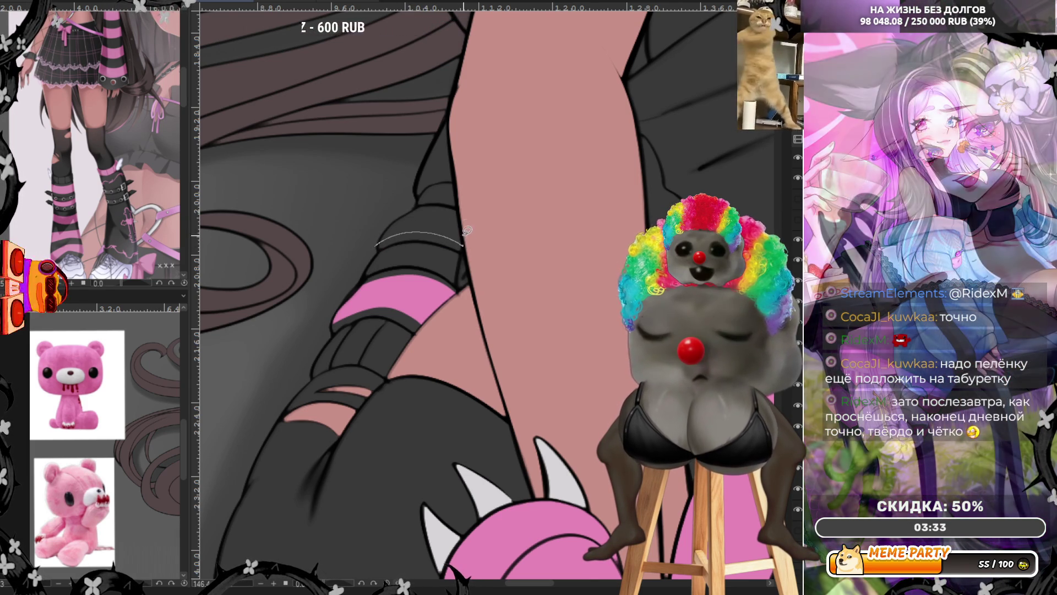
left_click_drag(375, 225, 376, 222)
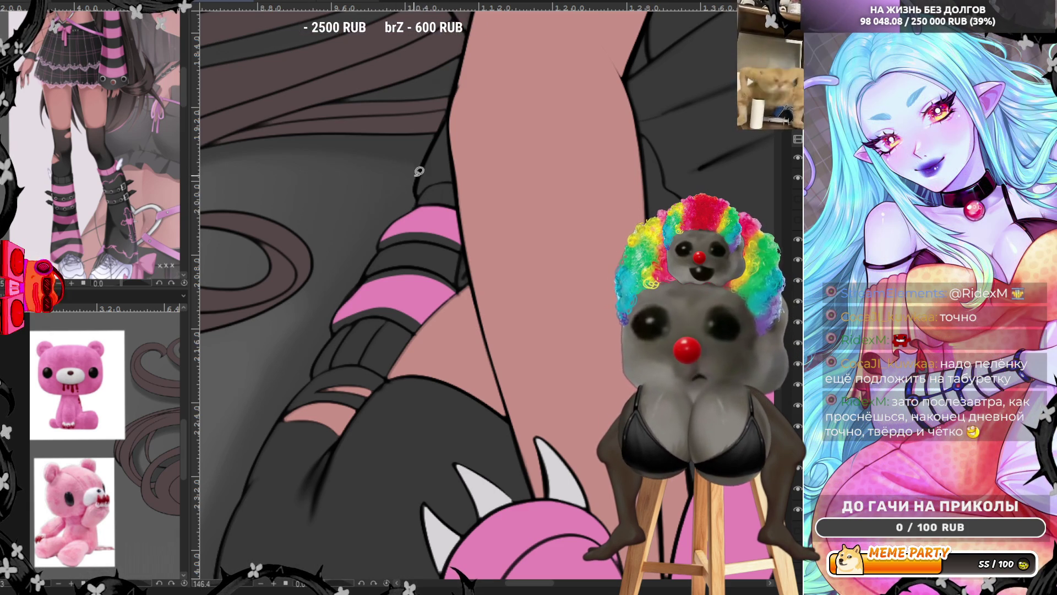
mouse_move(454, 165)
left_mouse_down()
mouse_move(453, 139)
mouse_move(417, 171)
left_mouse_up()
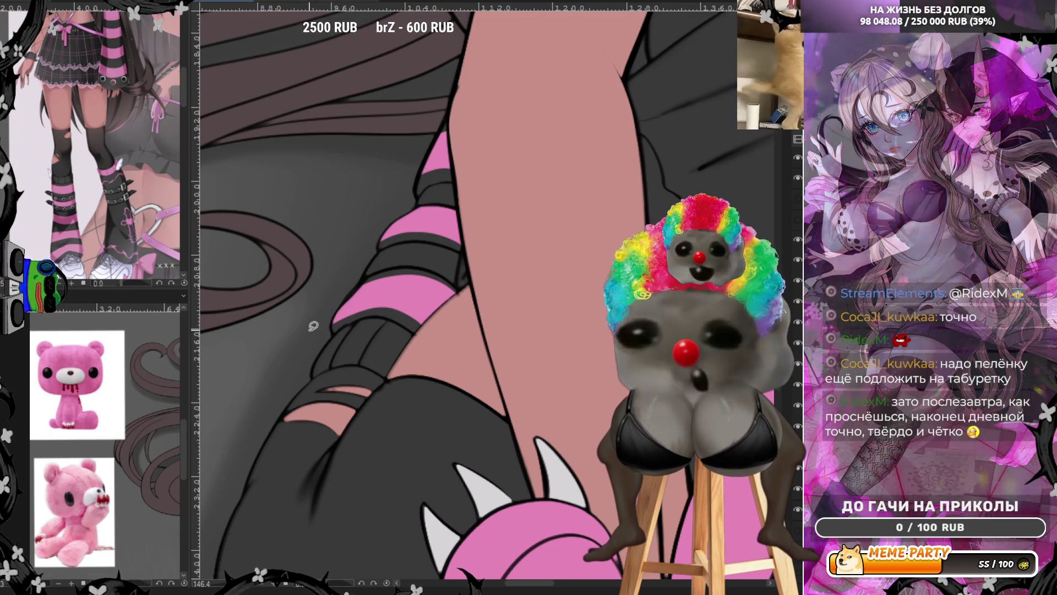
Trace and fill the strap on the other leg's stocking cuff pink.
scroll(381, 304, "down", 3)
scroll(381, 304, "down", 3)
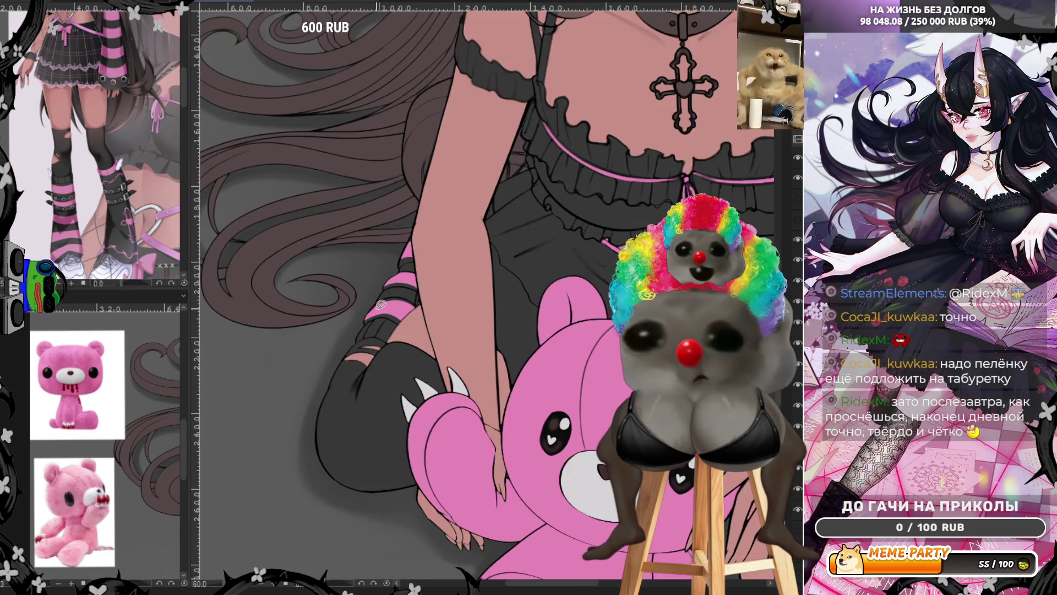
scroll(382, 304, "down", 2)
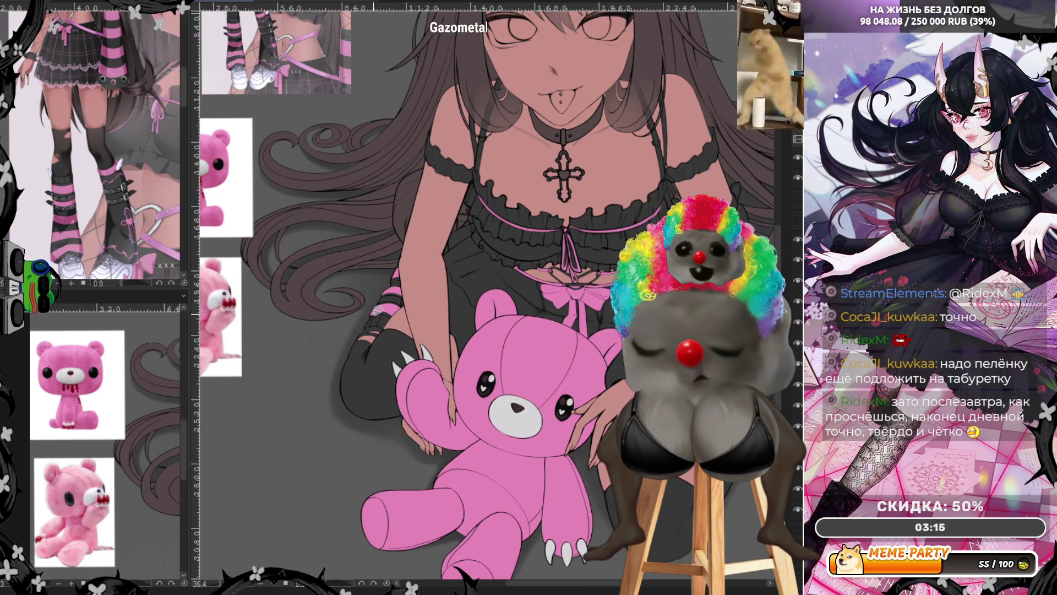
scroll(378, 307, "down", 2)
scroll(378, 307, "down", 2)
scroll(566, 413, "up", 3)
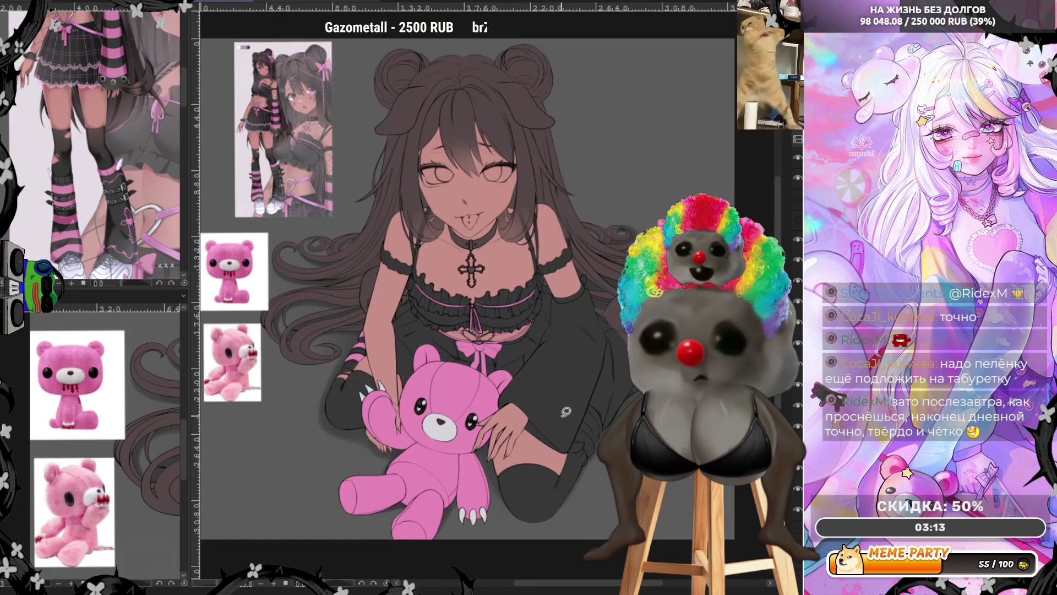
scroll(578, 489, "up", 2)
scroll(472, 275, "up", 5)
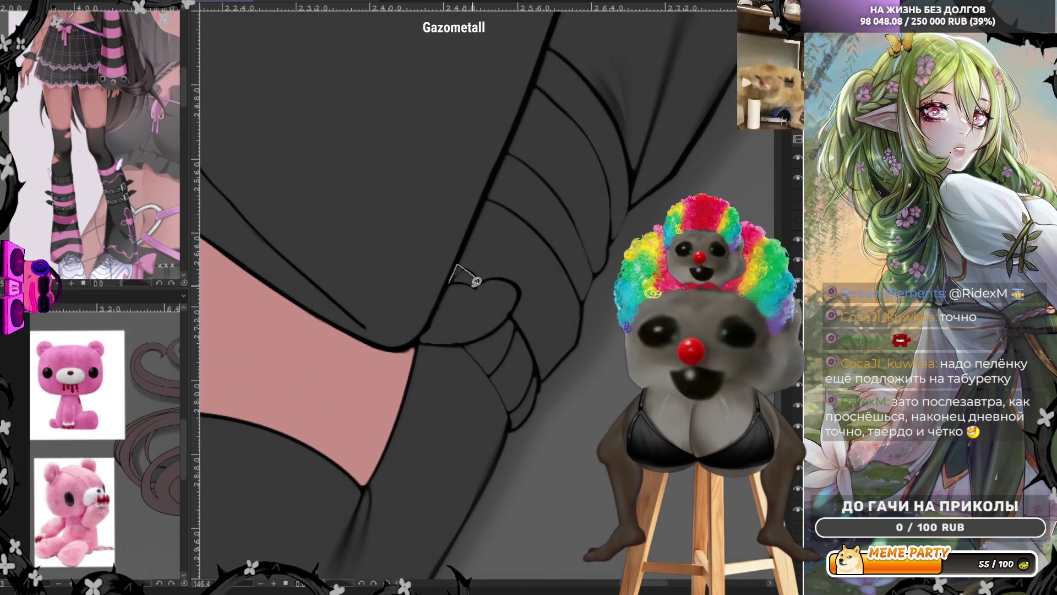
left_click_drag(461, 346, 525, 430)
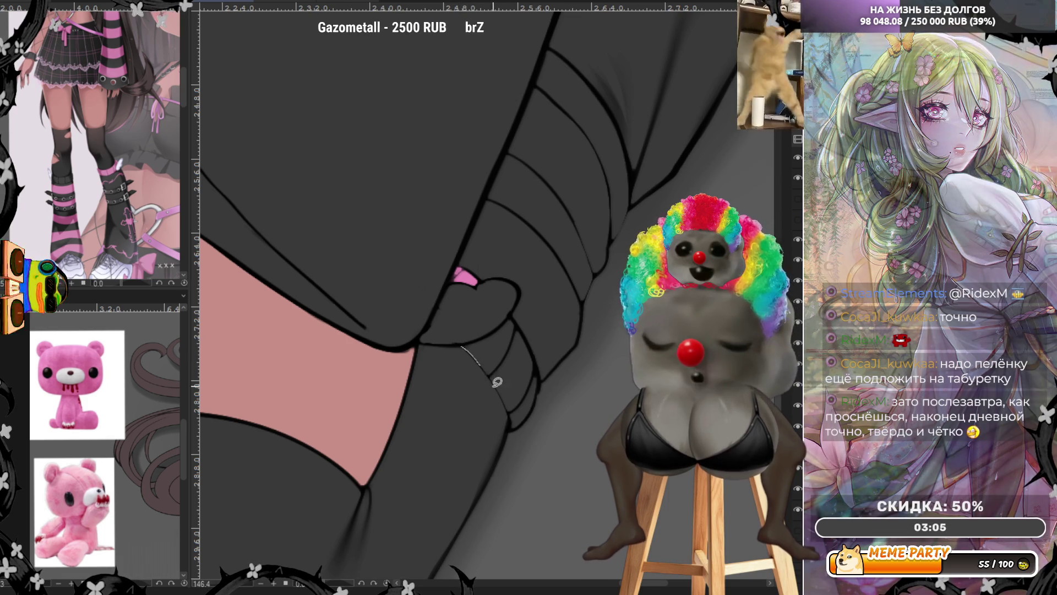
left_click_drag(532, 369, 529, 374)
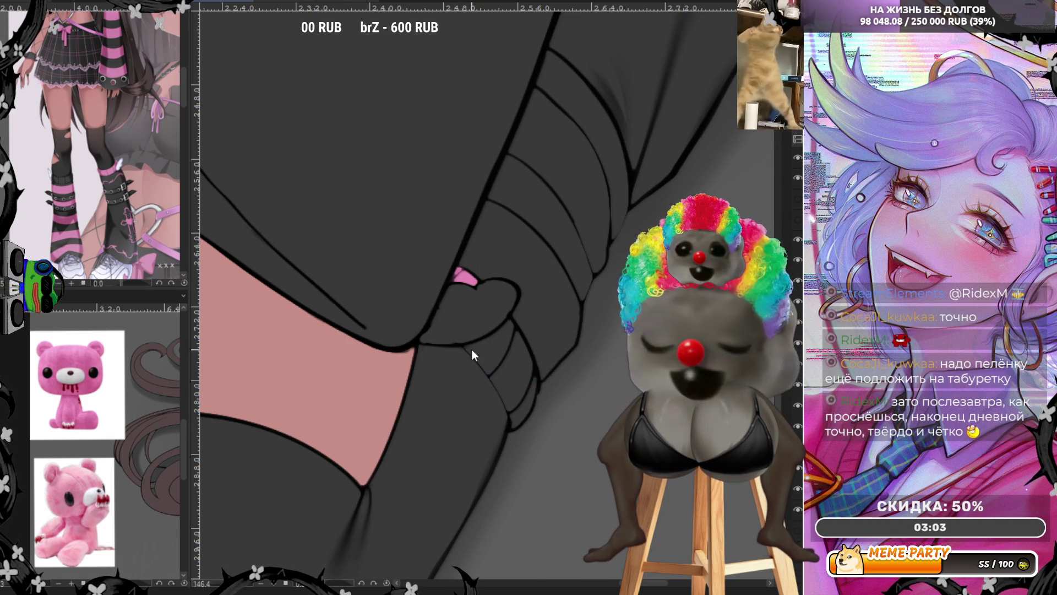
left_click_drag(462, 346, 513, 397)
mouse_move(492, 329)
left_mouse_down()
mouse_move(492, 370)
mouse_move(523, 323)
left_mouse_up()
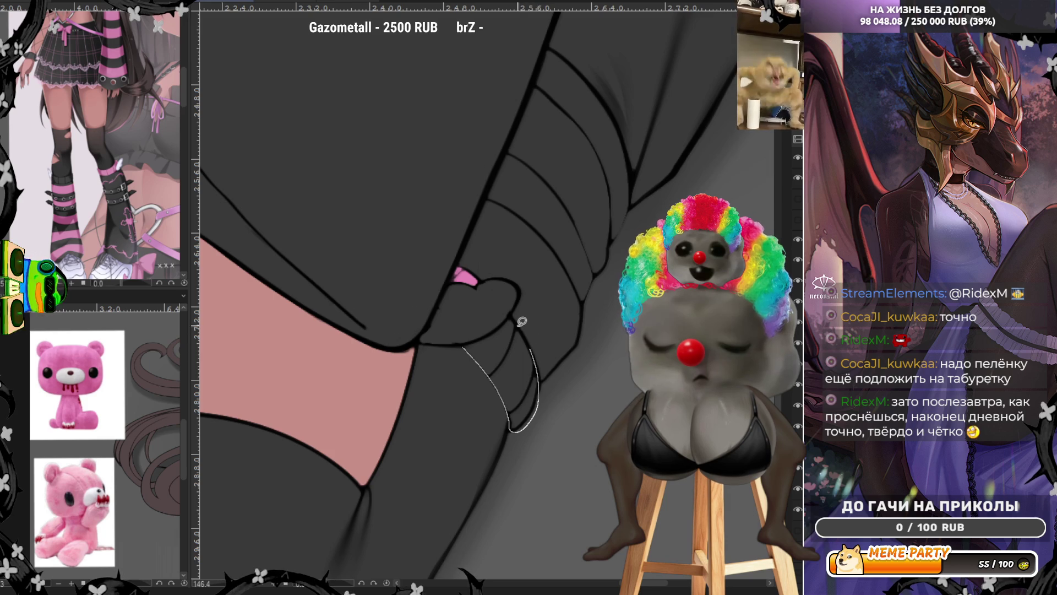
left_click_drag(523, 323, 451, 338)
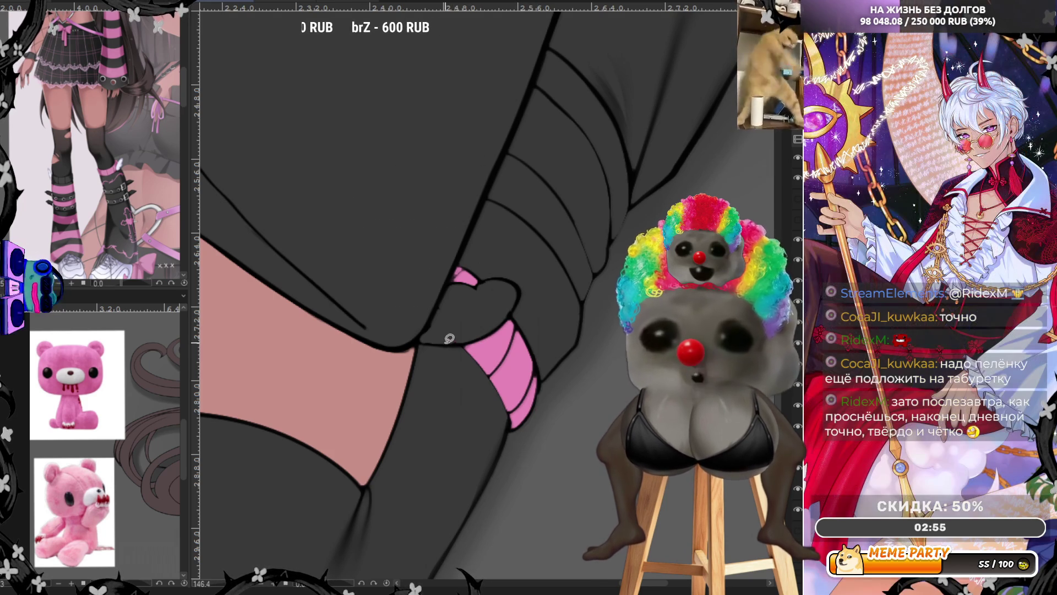
scroll(621, 343, "down", 5)
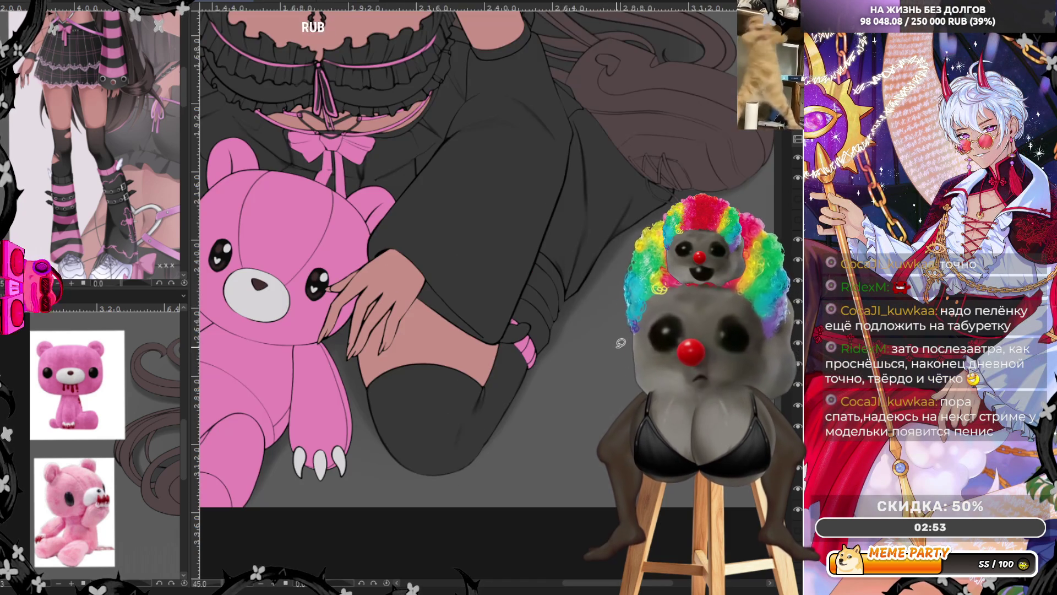
Lasso-fill the lace-up waist piece beside the hip flat white, retracing after undoing stray strokes.
scroll(620, 343, "down", 2)
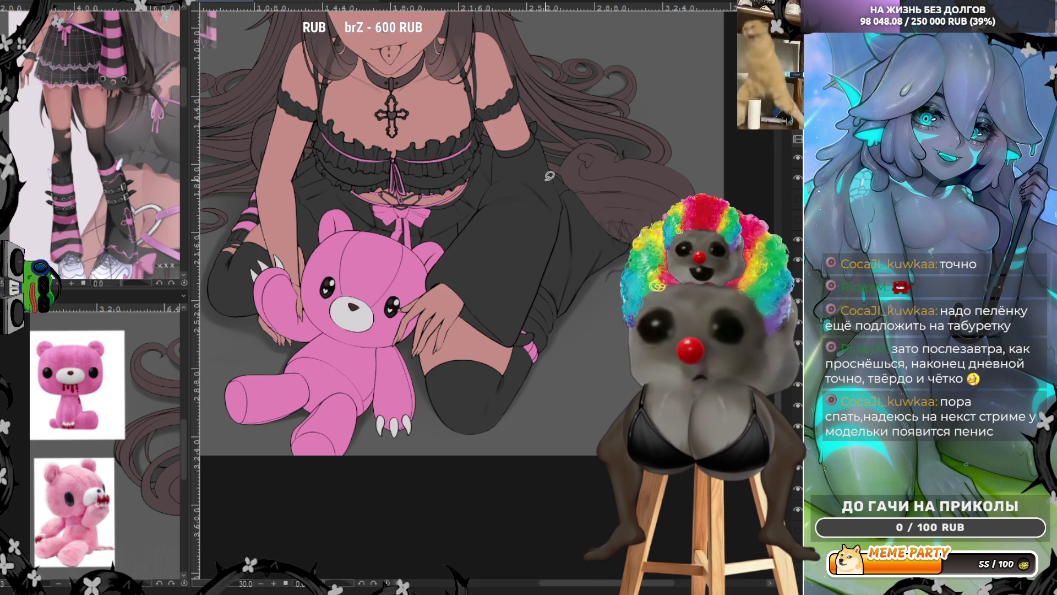
scroll(549, 176, "up", 3)
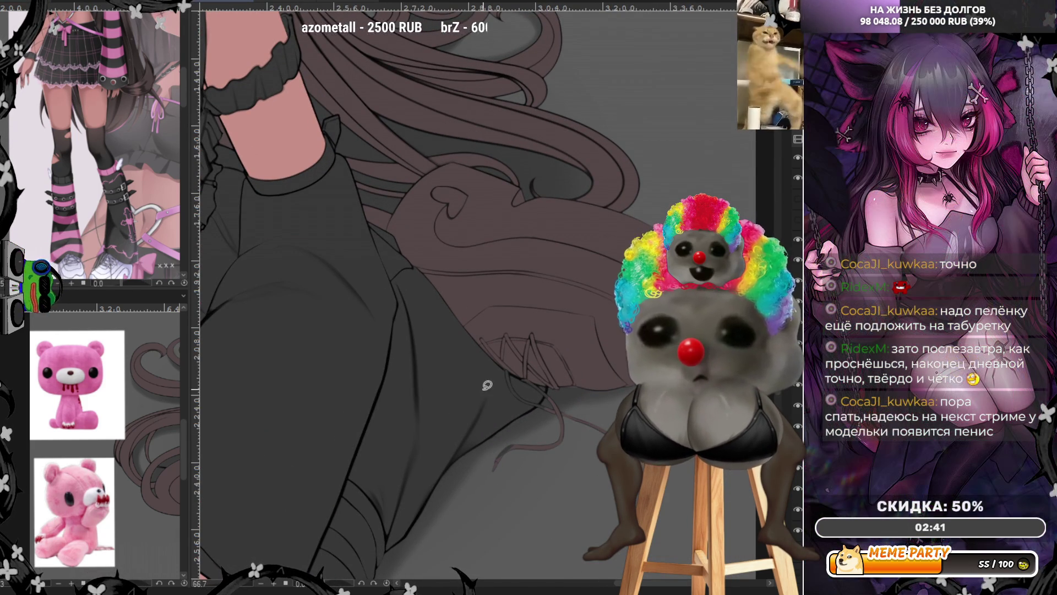
left_click_drag(469, 377, 572, 536)
scroll(572, 536, "up", 2)
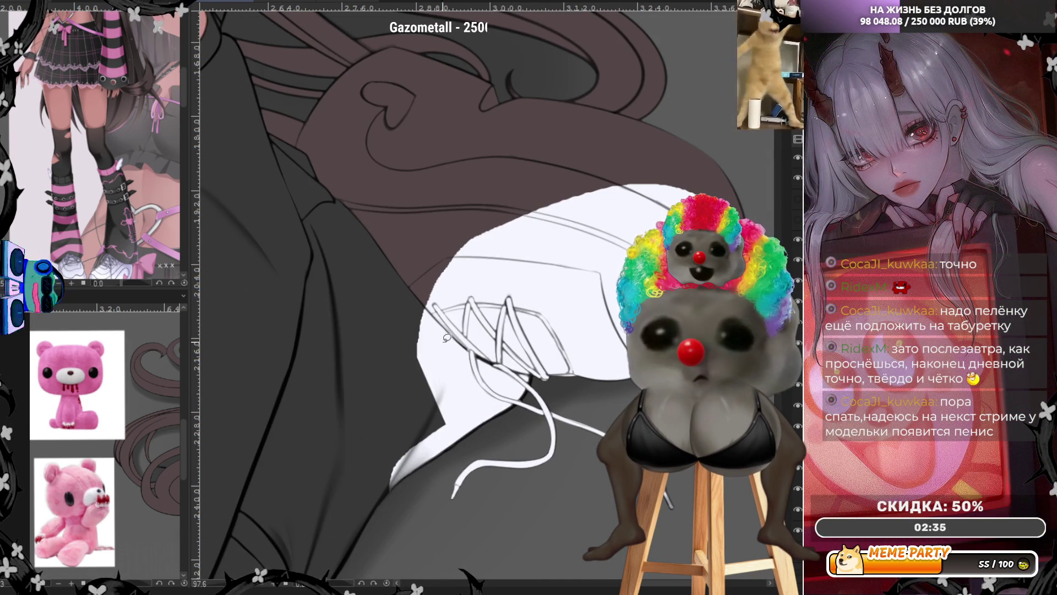
scroll(457, 345, "up", 5)
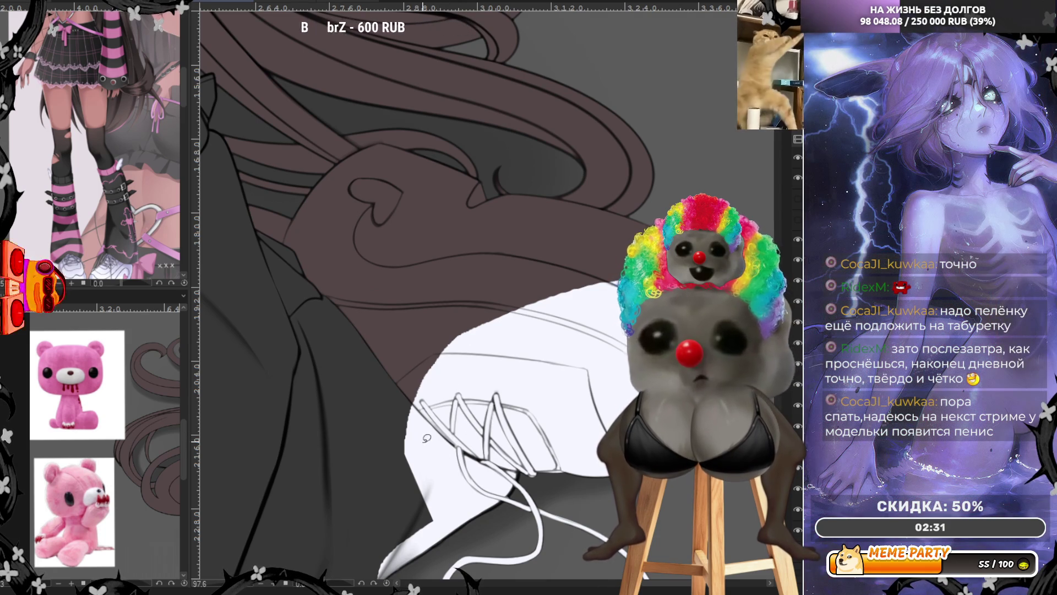
left_click_drag(413, 441, 293, 256)
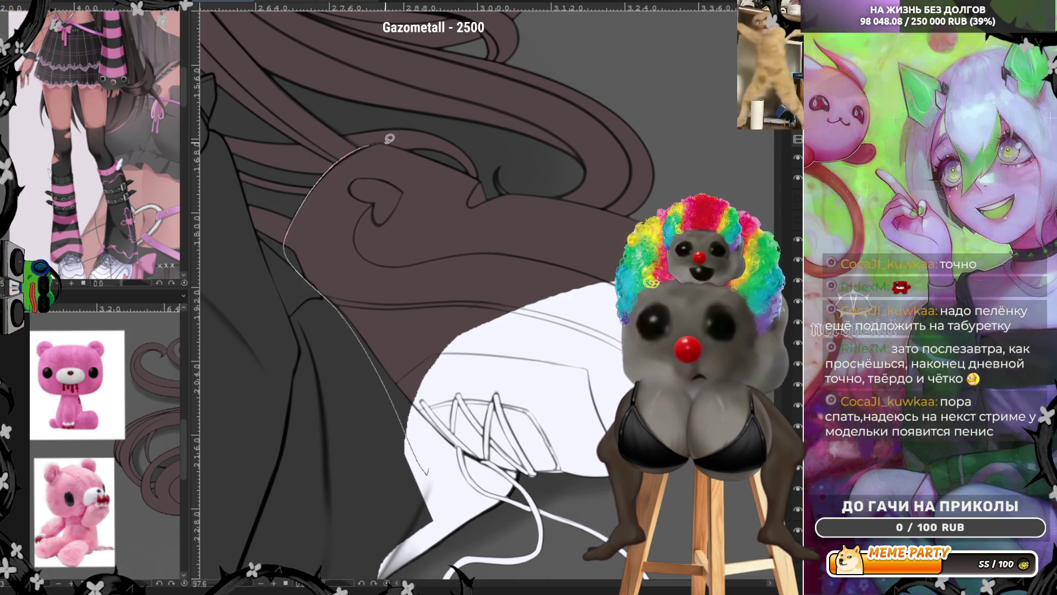
key("ctrl+z")
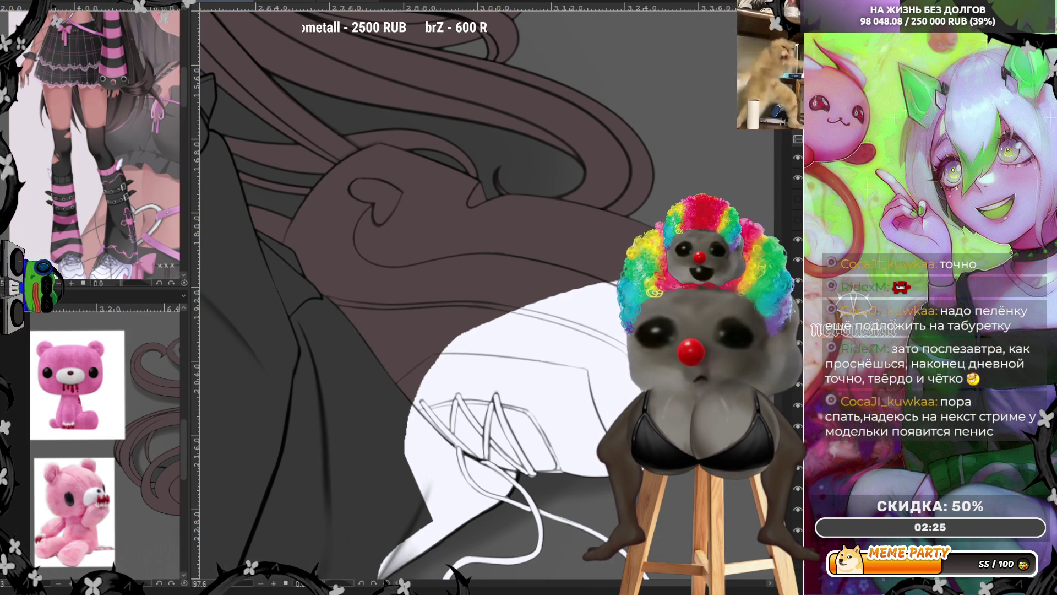
key("ctrl+z")
left_click_drag(432, 454, 359, 156)
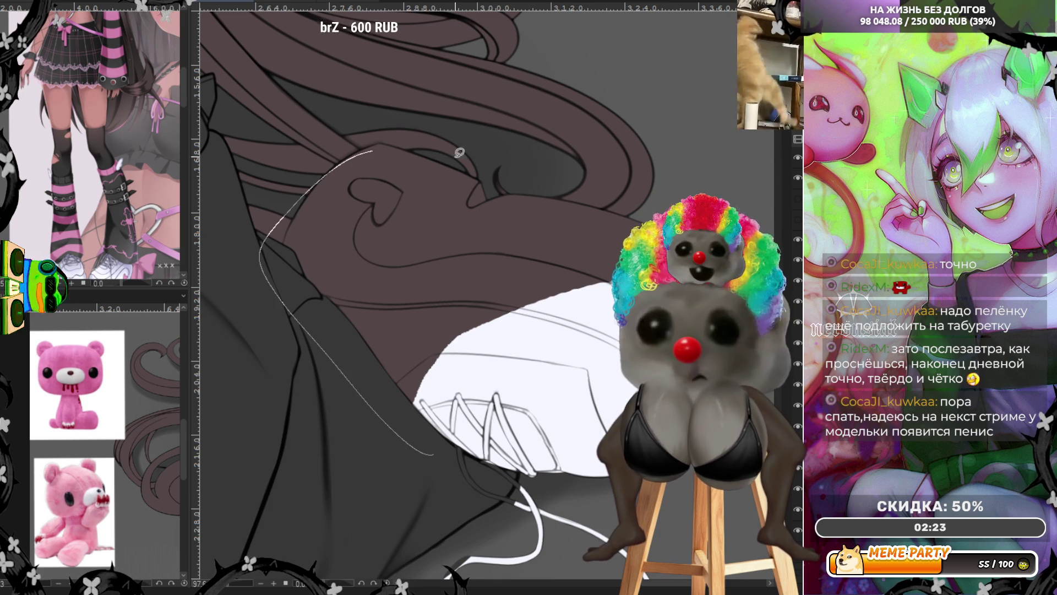
left_click_drag(435, 142, 518, 407)
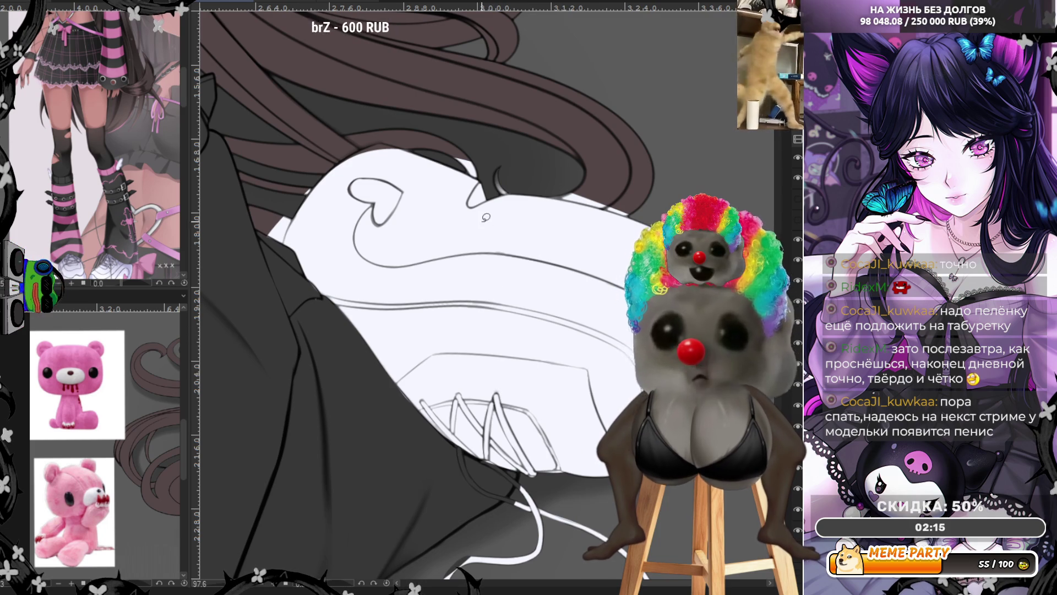
mouse_move(298, 219)
left_mouse_down()
mouse_move(323, 169)
mouse_move(258, 209)
left_mouse_up()
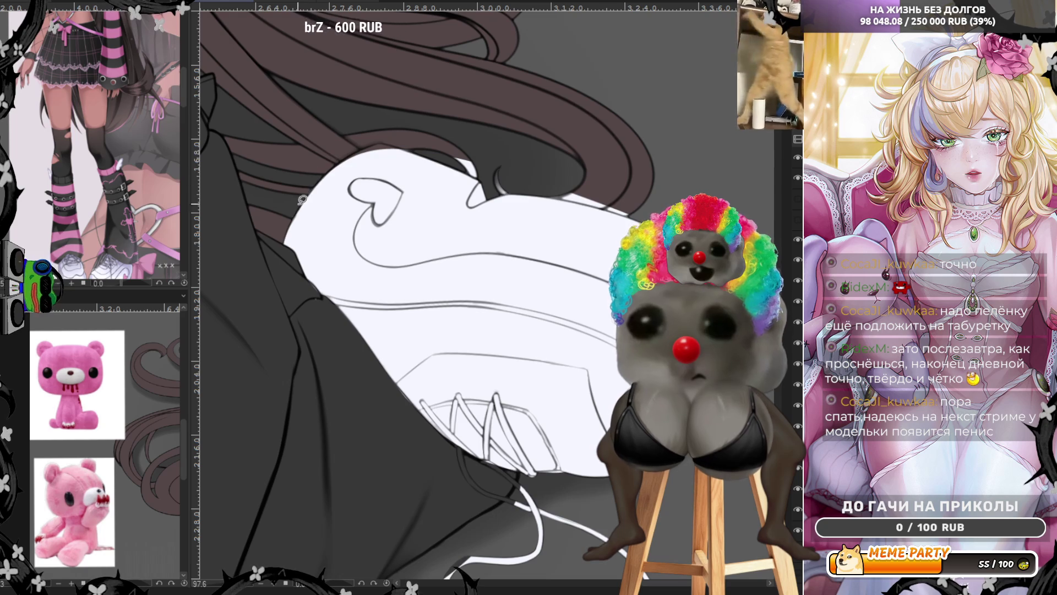
Patch the white waist shape's left, upper-left and lower edges, discarding a stray white line on the lacing.
left_click_drag(258, 209, 331, 168)
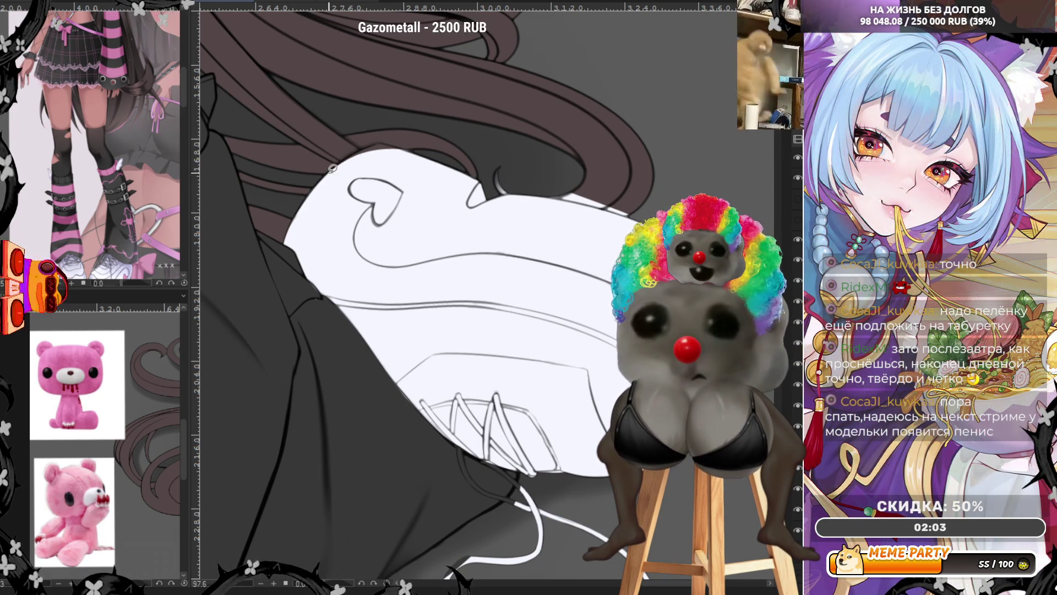
left_click_drag(381, 137, 405, 147)
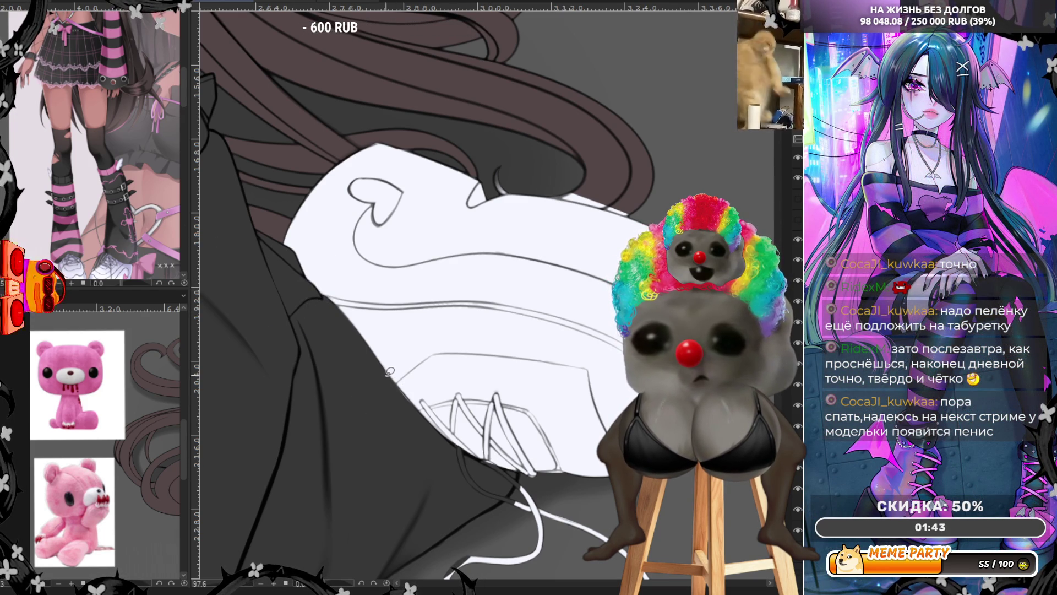
left_click_drag(435, 424, 396, 404)
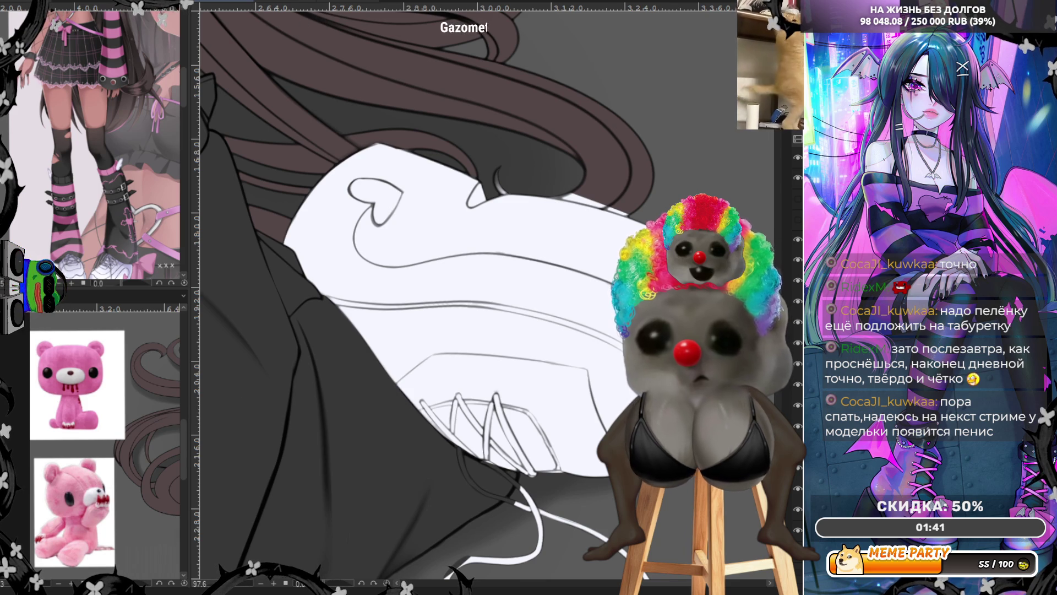
scroll(465, 542, "down", 2)
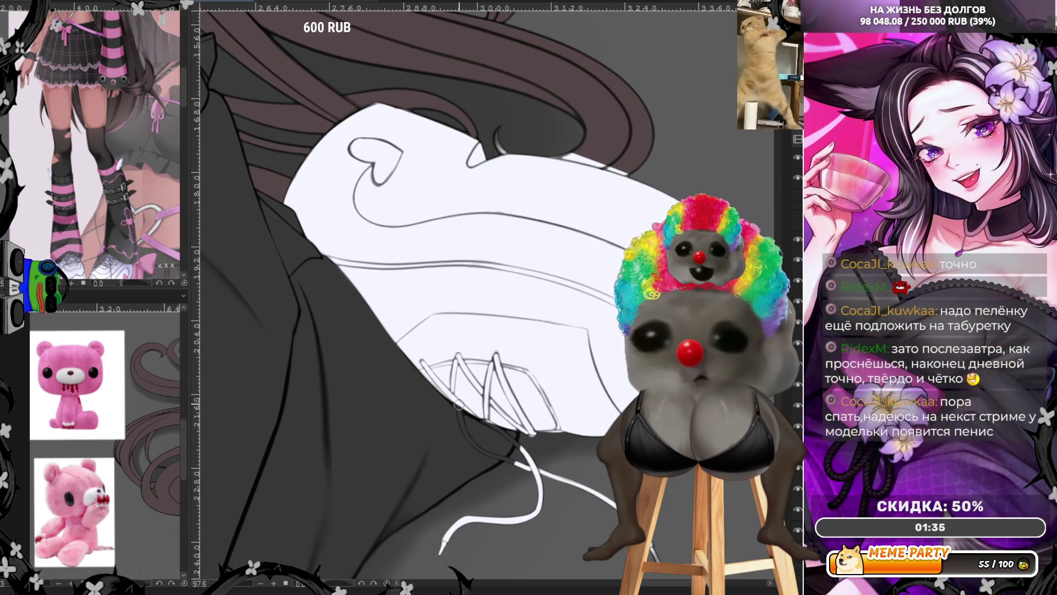
left_click_drag(458, 407, 516, 461)
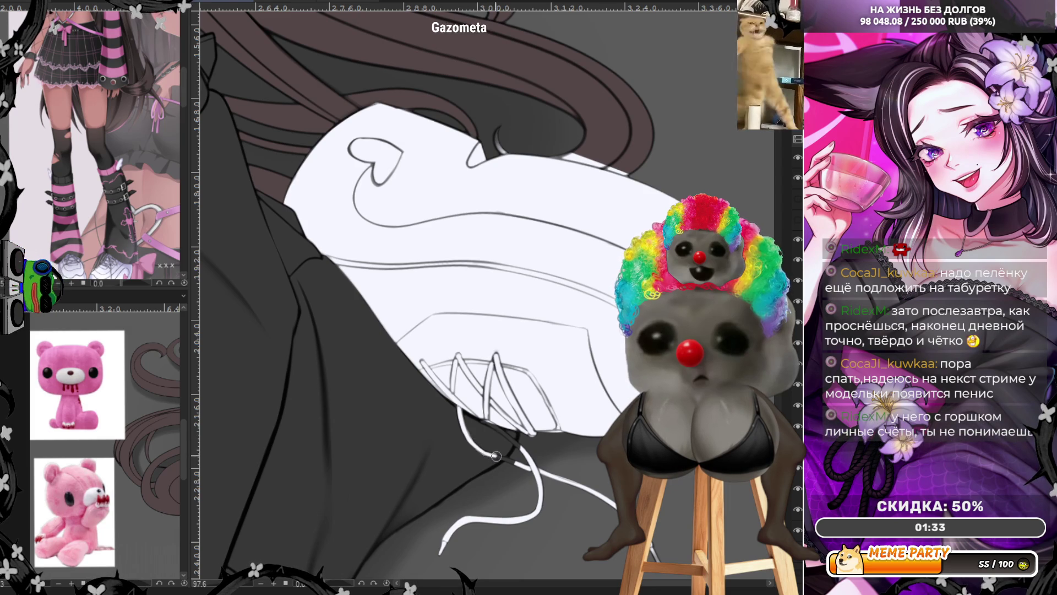
key("ctrl+z")
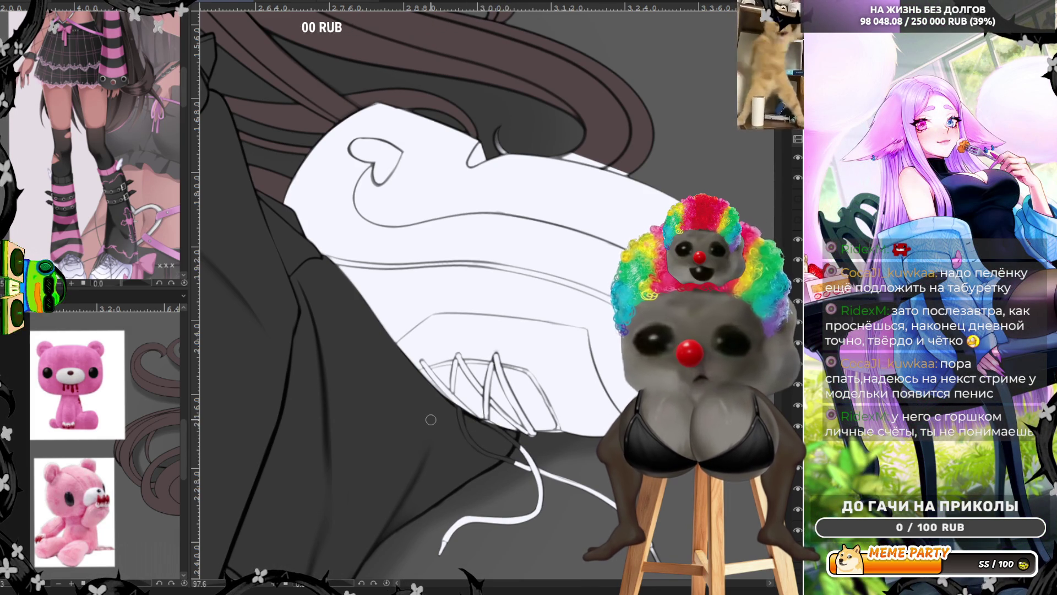
scroll(432, 419, "up", 2)
scroll(525, 494, "up", 2)
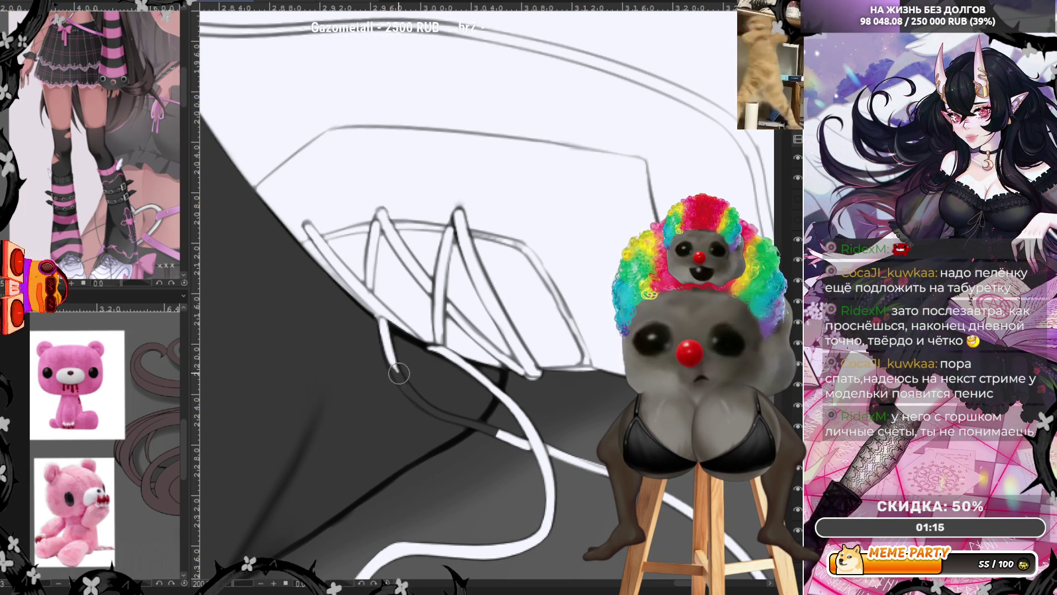
Draw the white lacing cord trailing below the waist ties, redoing the overlong first stroke.
left_click_drag(393, 364, 424, 407)
key("ctrl+z")
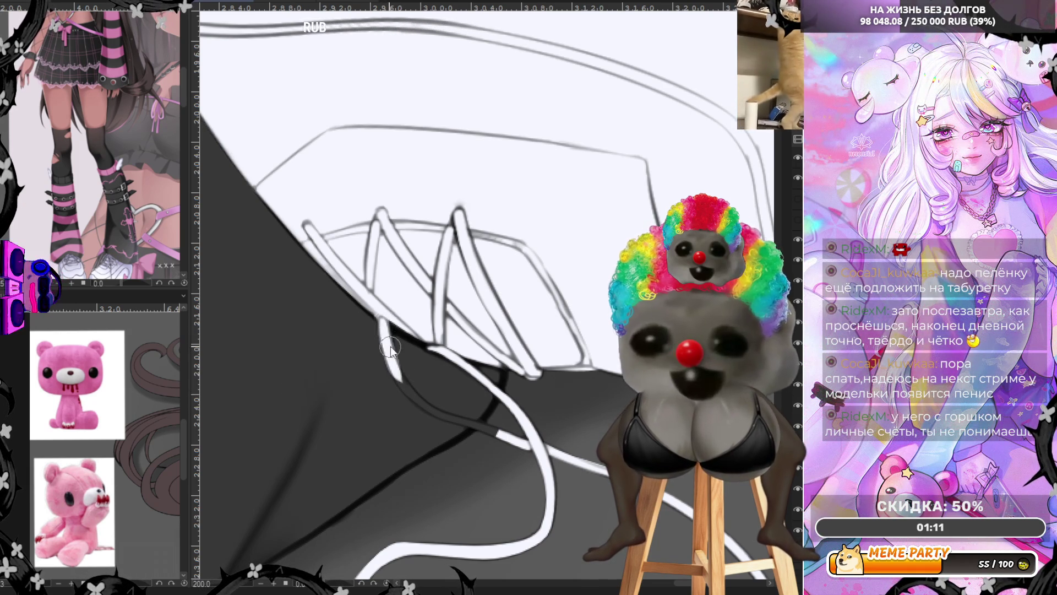
left_click_drag(380, 322, 410, 393)
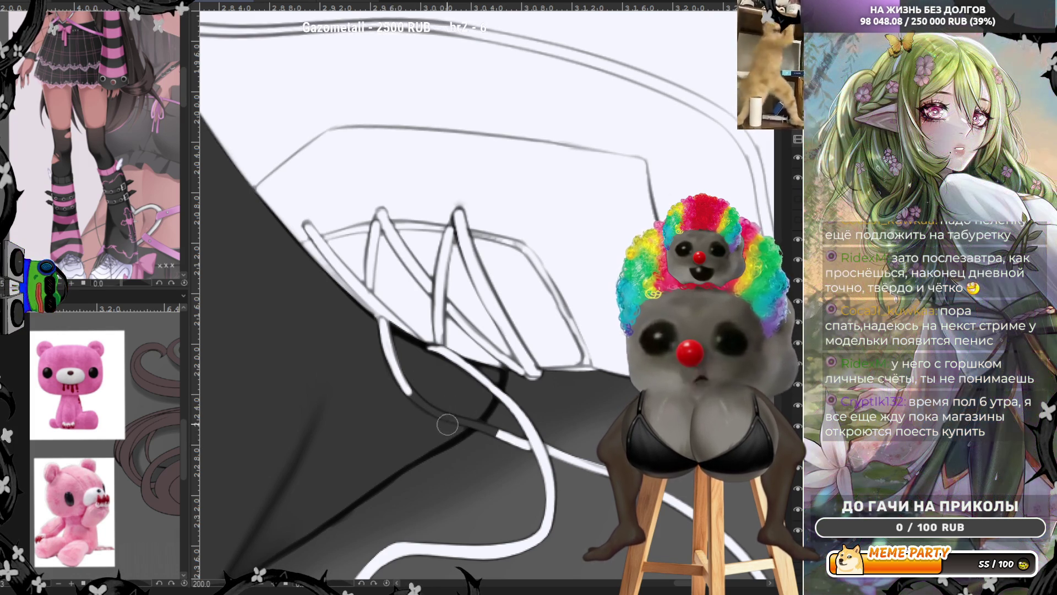
mouse_move(423, 406)
left_mouse_down()
mouse_move(411, 393)
mouse_move(499, 437)
left_mouse_up()
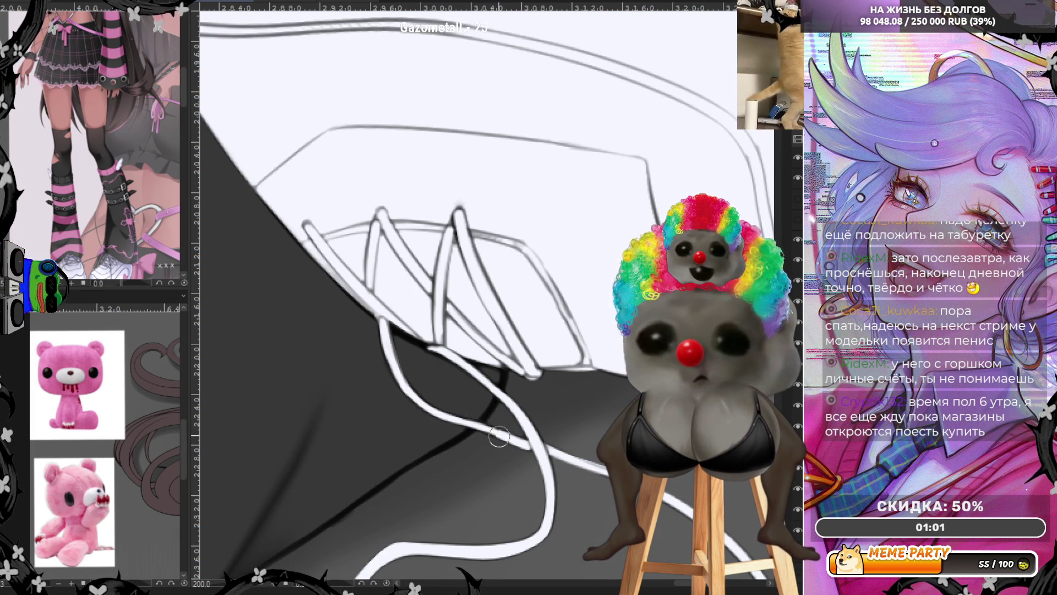
scroll(431, 416, "down", 2)
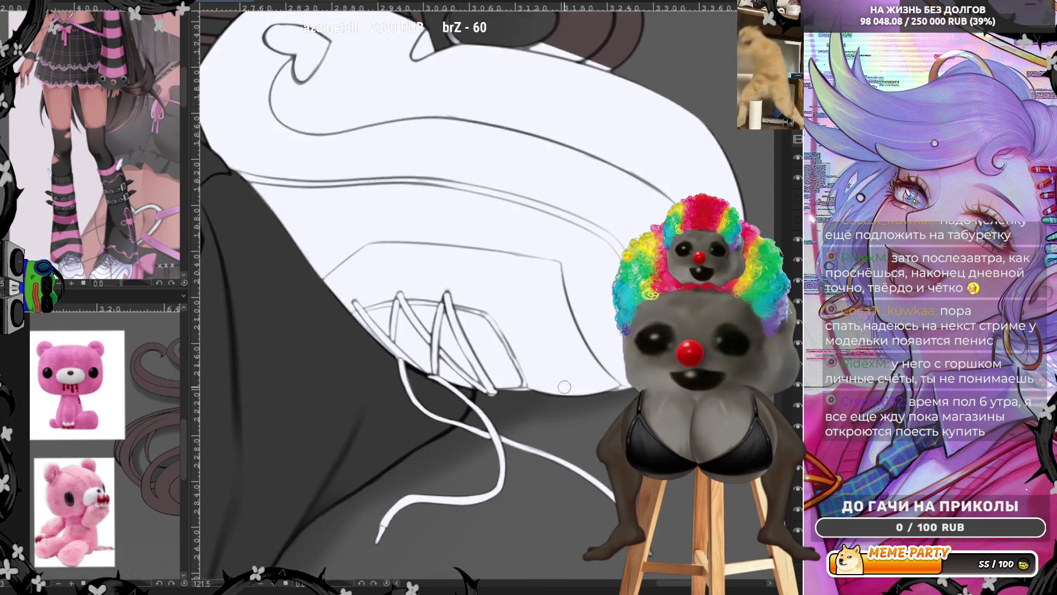
scroll(495, 331, "down", 2)
scroll(630, 228, "up", 2)
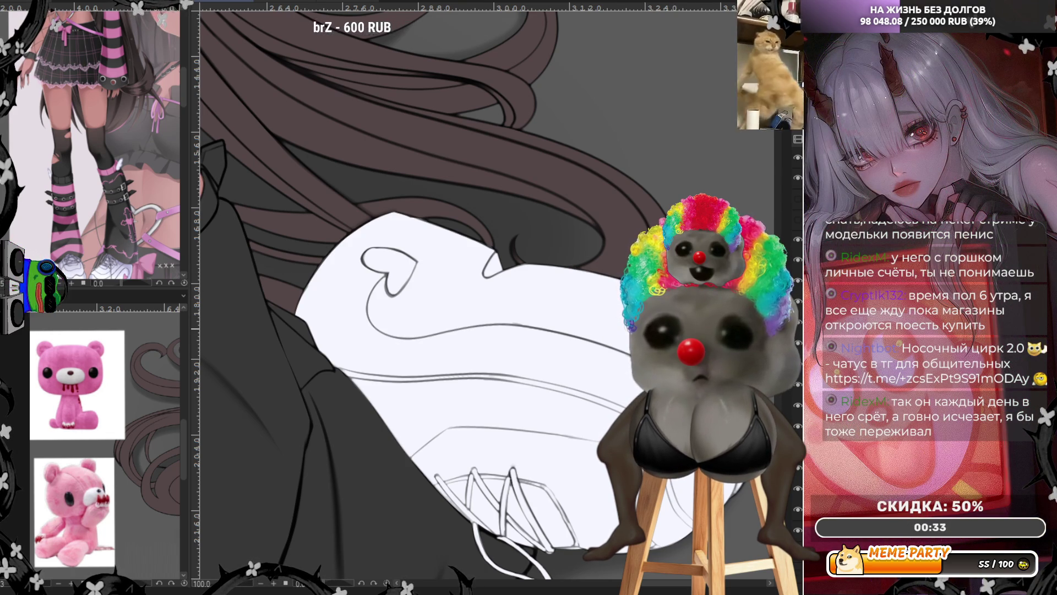
Erase the dark shirt fill left of the upper arm, clearing upward along the arm.
scroll(453, 243, "down", 3)
scroll(453, 243, "down", 3)
scroll(453, 244, "up", 3)
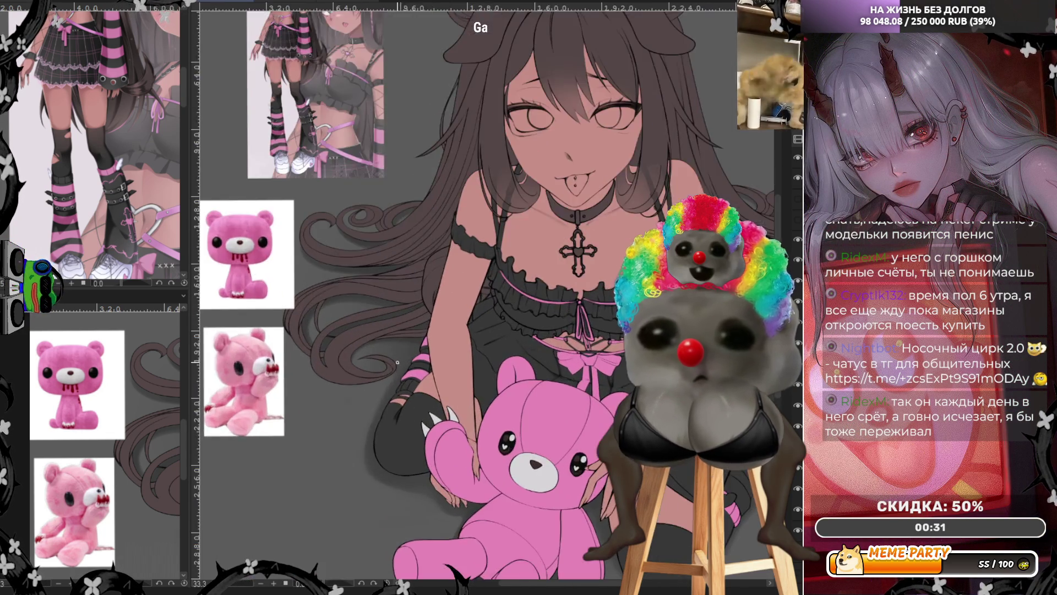
scroll(453, 243, "up", 2)
scroll(454, 243, "up", 2)
scroll(463, 275, "up", 2)
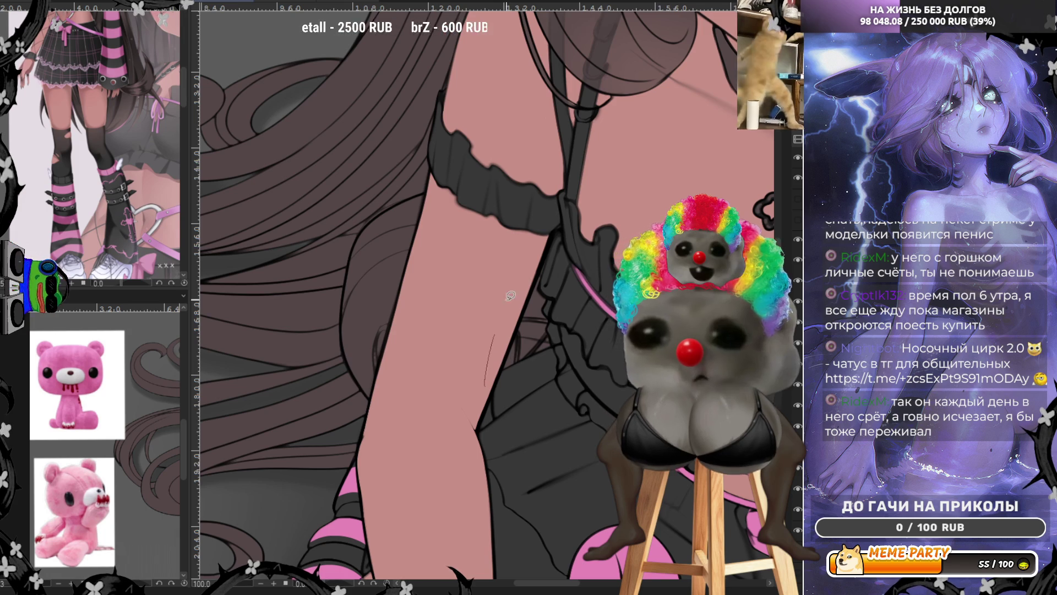
left_click_drag(497, 329, 528, 331)
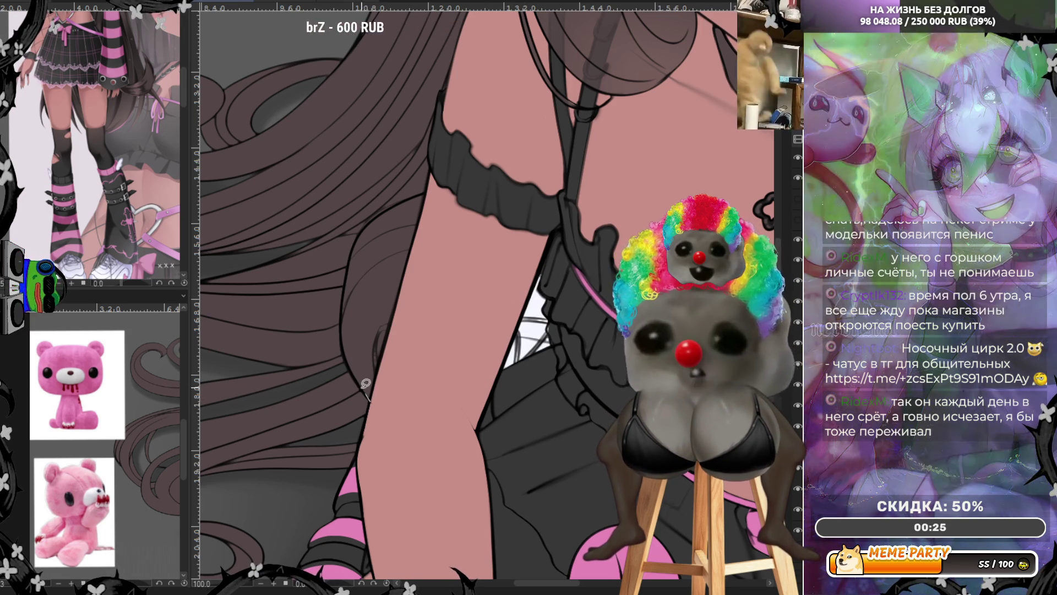
left_click_drag(380, 281, 379, 400)
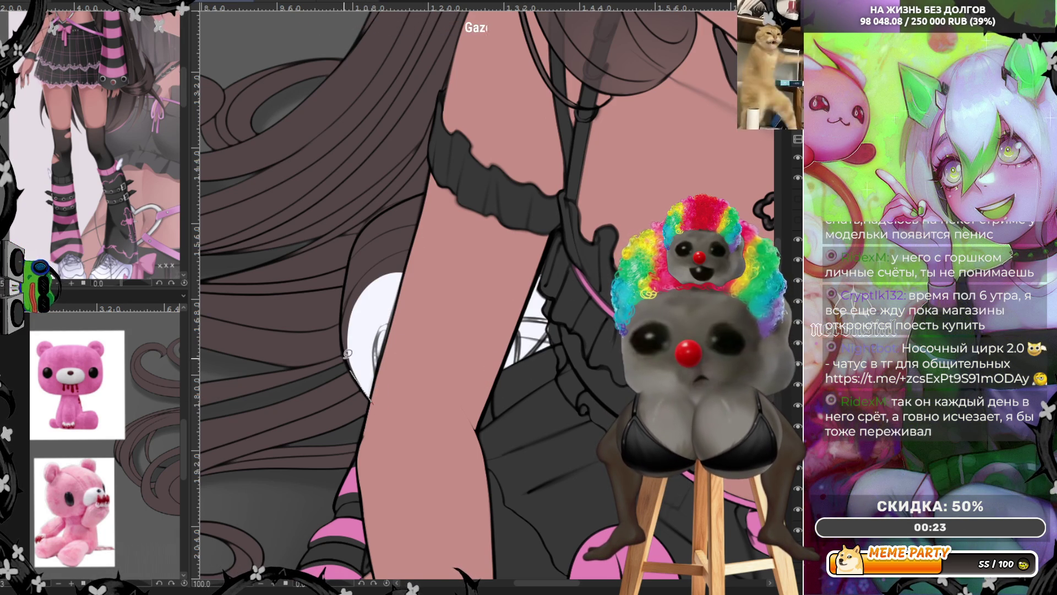
left_click_drag(411, 199, 398, 290)
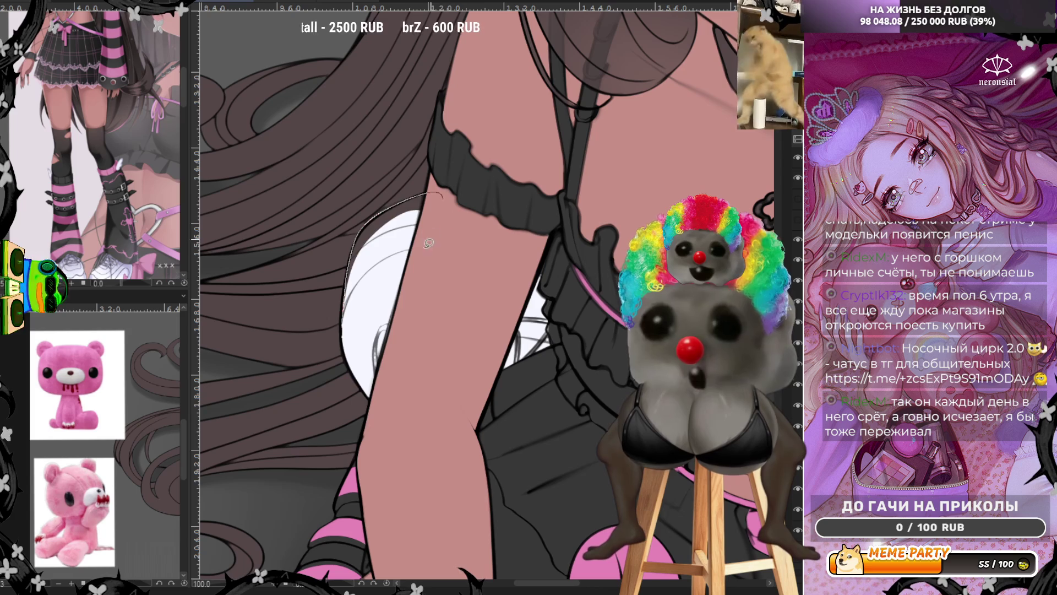
left_click_drag(435, 198, 396, 253)
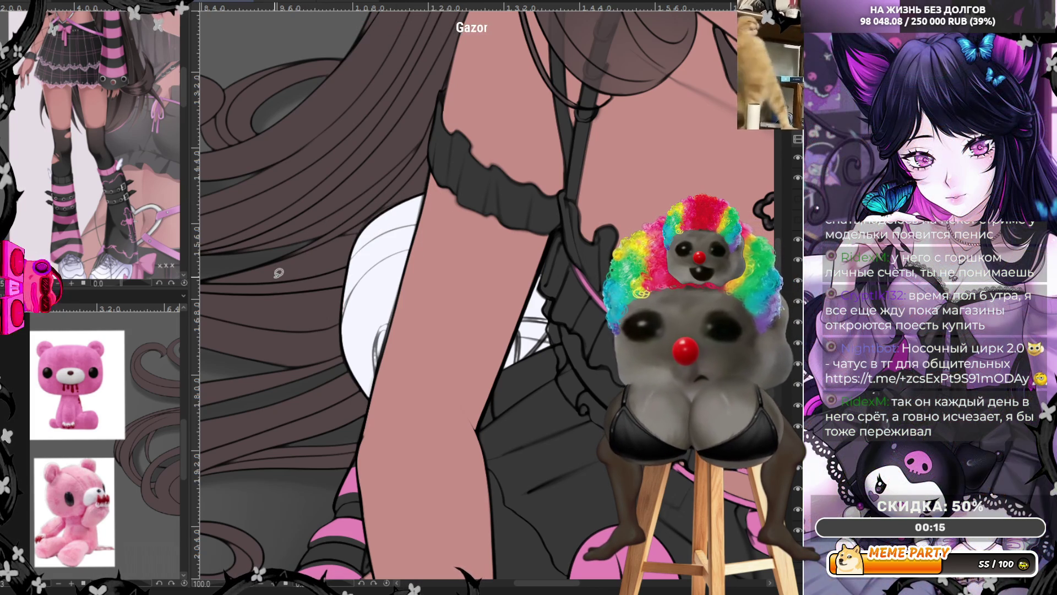
scroll(495, 255, "down", 5)
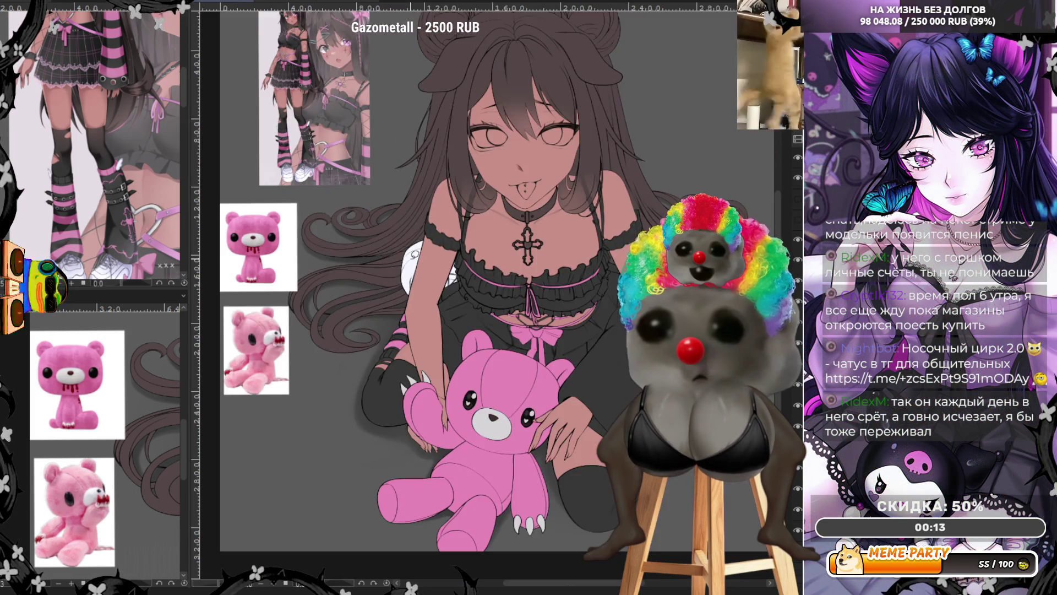
Zoom out to see the whole illustration next to its reference images.
scroll(474, 259, "down", 2)
scroll(445, 265, "up", 1)
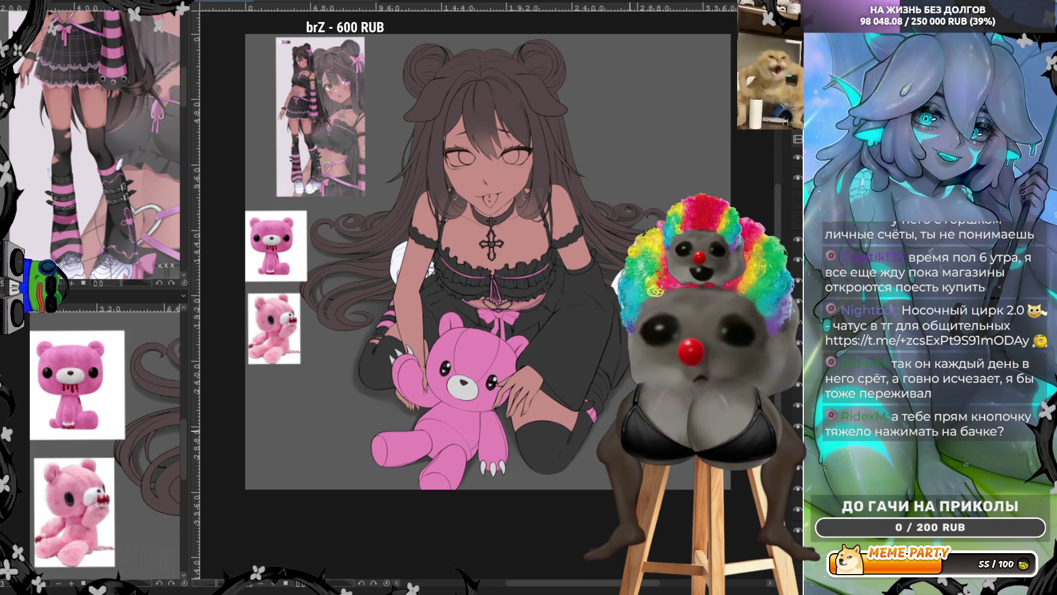
Zoom in on the knee and lasso a small heart beside the pink thigh strap.
scroll(590, 369, "up", 5)
scroll(590, 369, "up", 2)
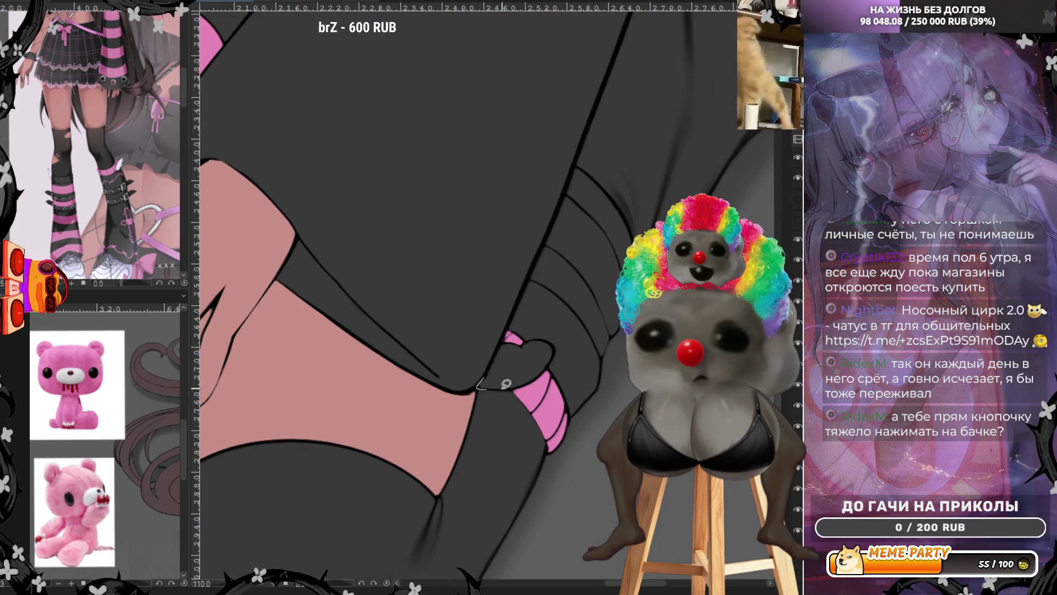
mouse_move(506, 384)
left_mouse_down()
mouse_move(521, 341)
mouse_move(504, 344)
left_mouse_up()
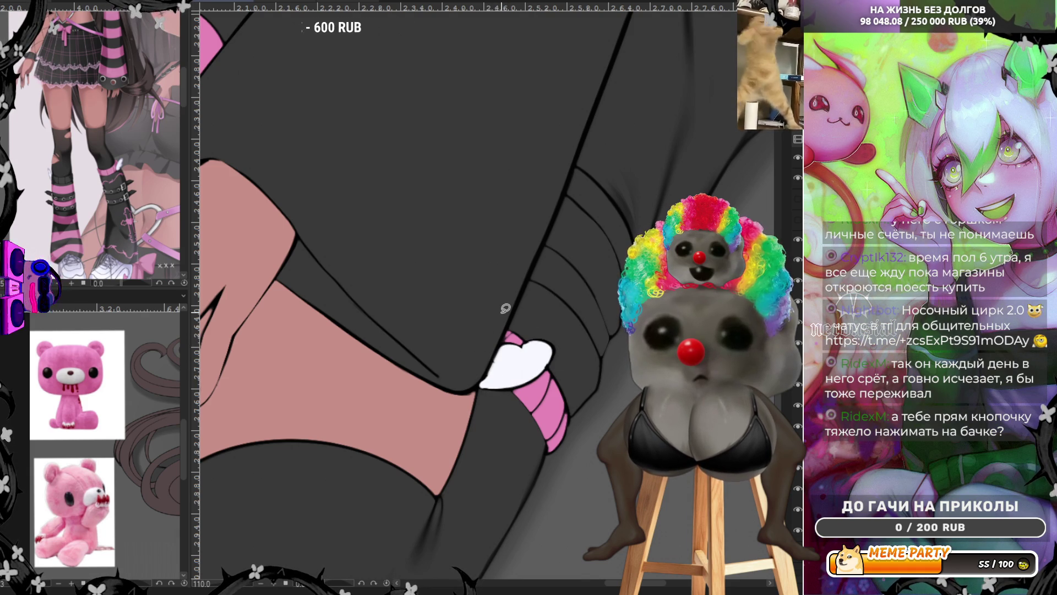
Fit the whole page in the window with Ctrl+0, then zoom back in on the chest.
scroll(551, 330, "down", 5)
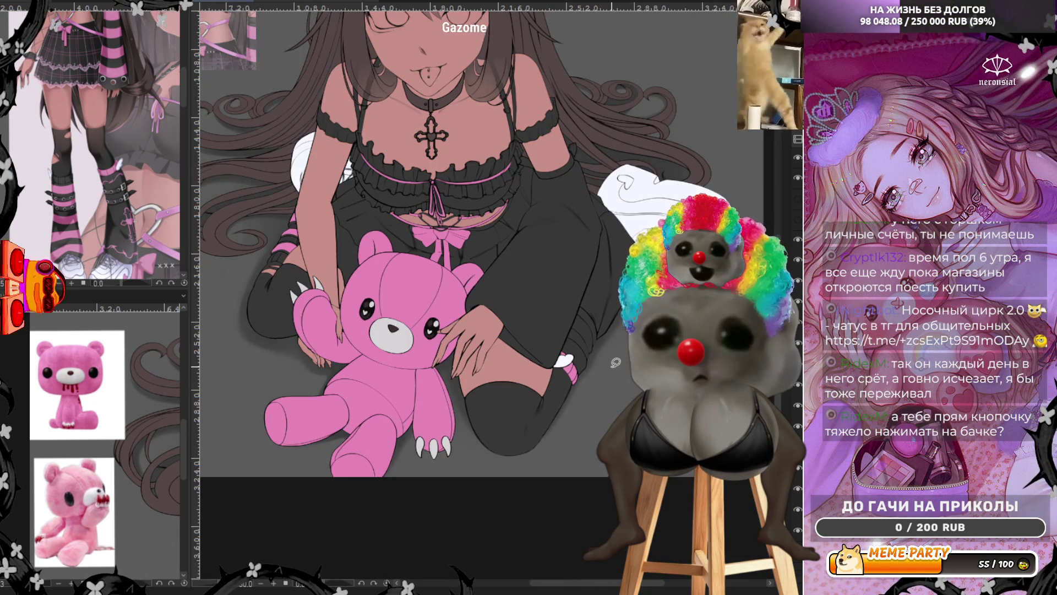
key("ctrl+0")
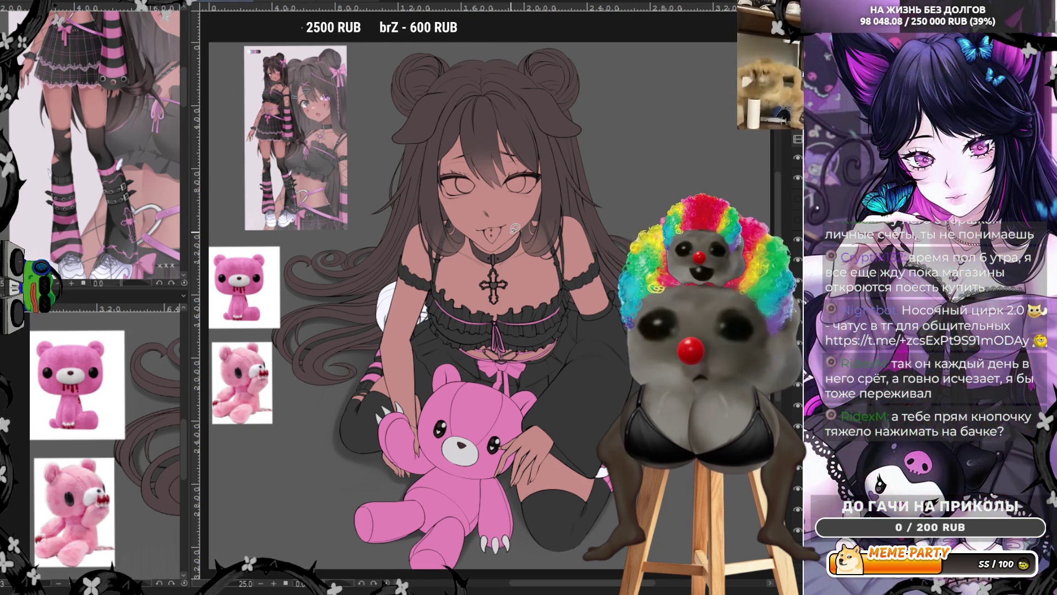
scroll(492, 295, "down", 3)
scroll(493, 294, "up", 1)
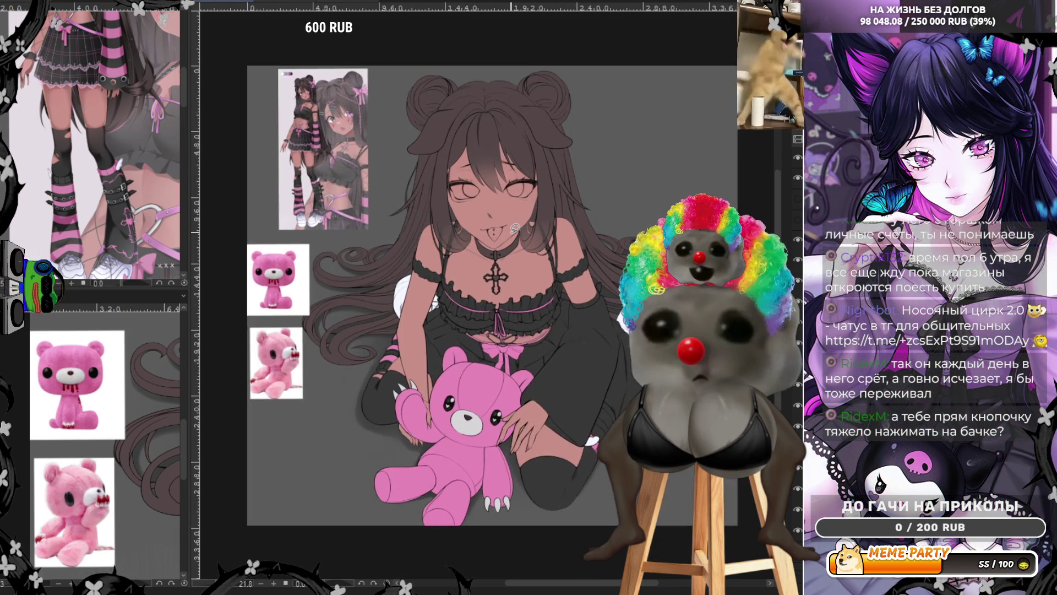
scroll(515, 227, "up", 1)
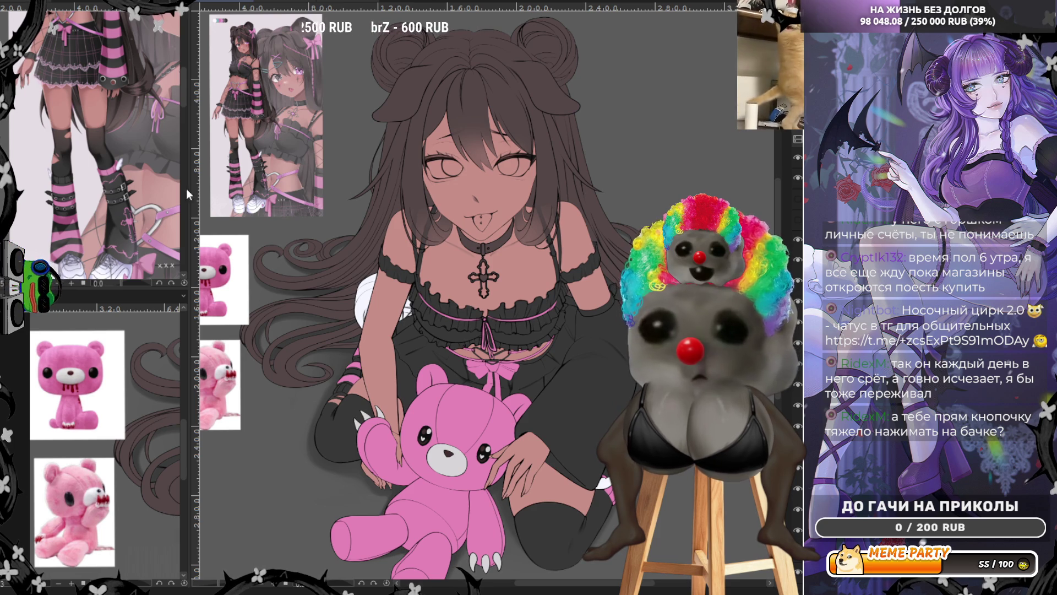
scroll(330, 335, "up", 3)
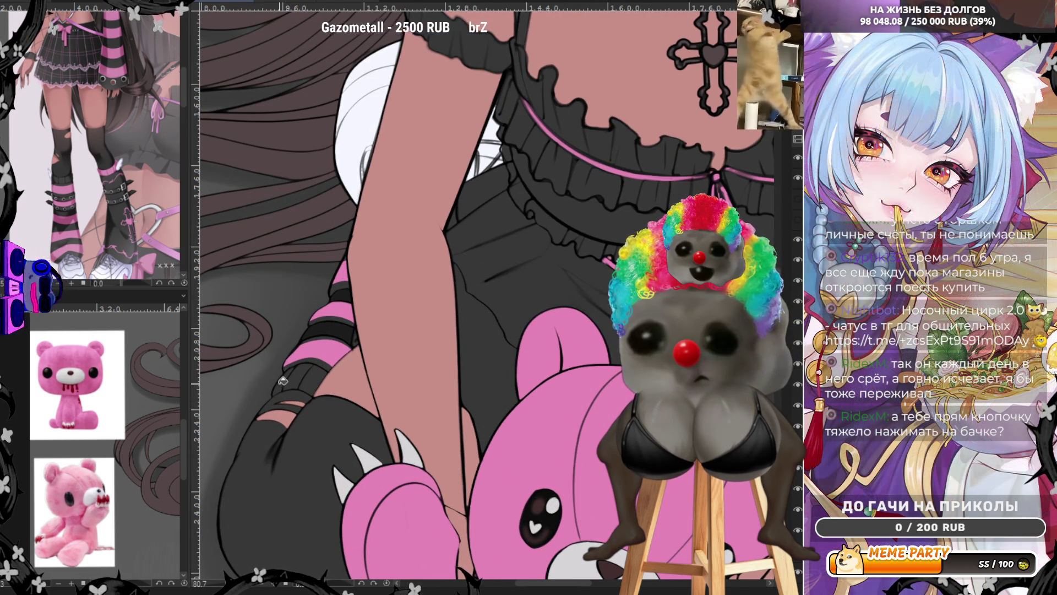
Inspect the reference image in the navigator and zoom toward the chest area.
scroll(269, 284, "down", 3)
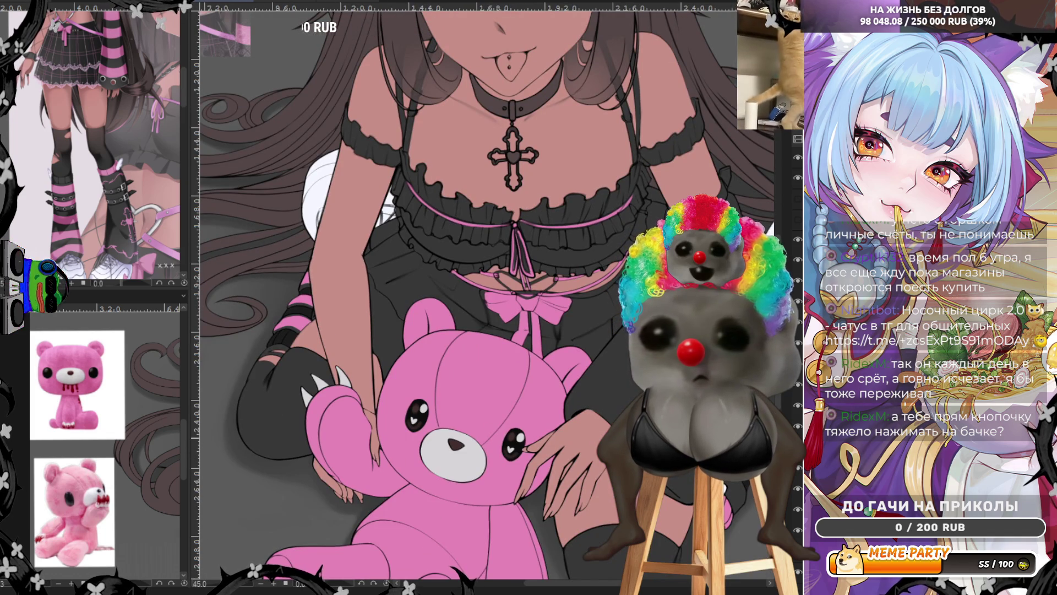
scroll(571, 269, "down", 3)
scroll(571, 269, "up", 4)
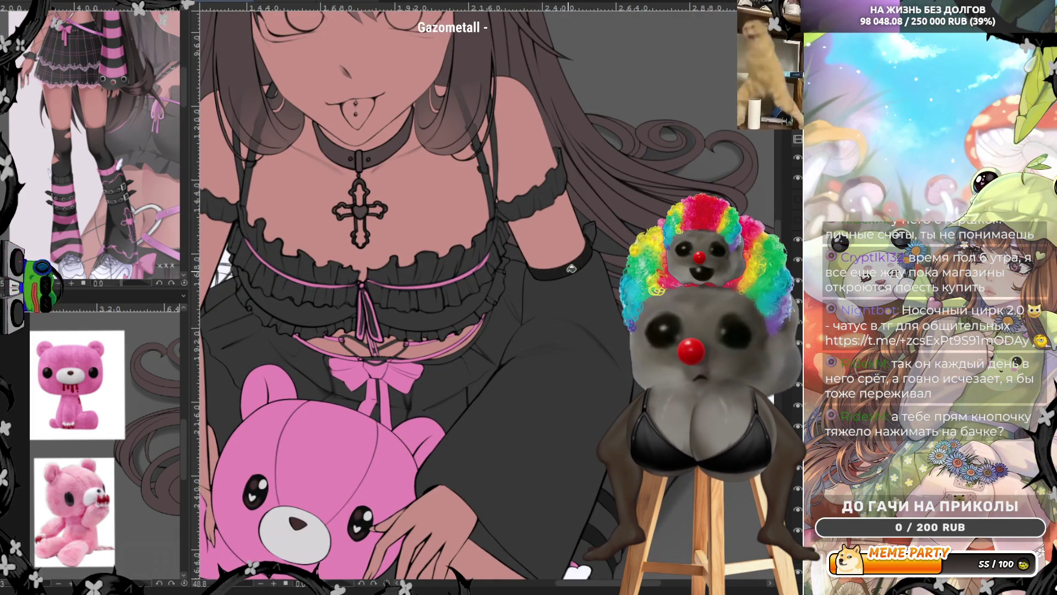
scroll(571, 268, "up", 2)
scroll(618, 223, "up", 2)
scroll(618, 223, "up", 2)
scroll(617, 223, "down", 2)
scroll(514, 191, "down", 2)
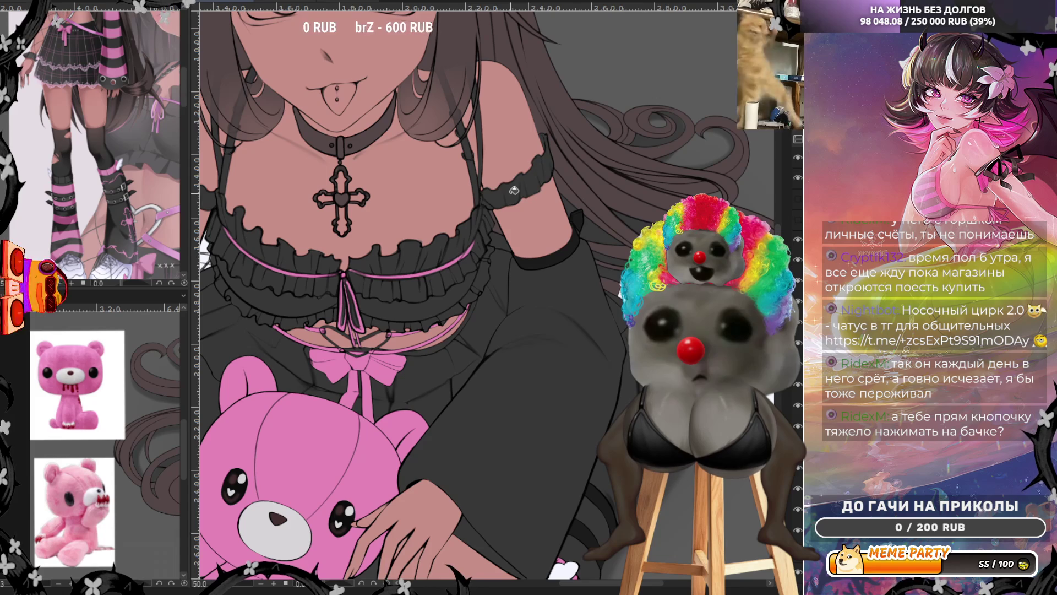
scroll(389, 236, "up", 1)
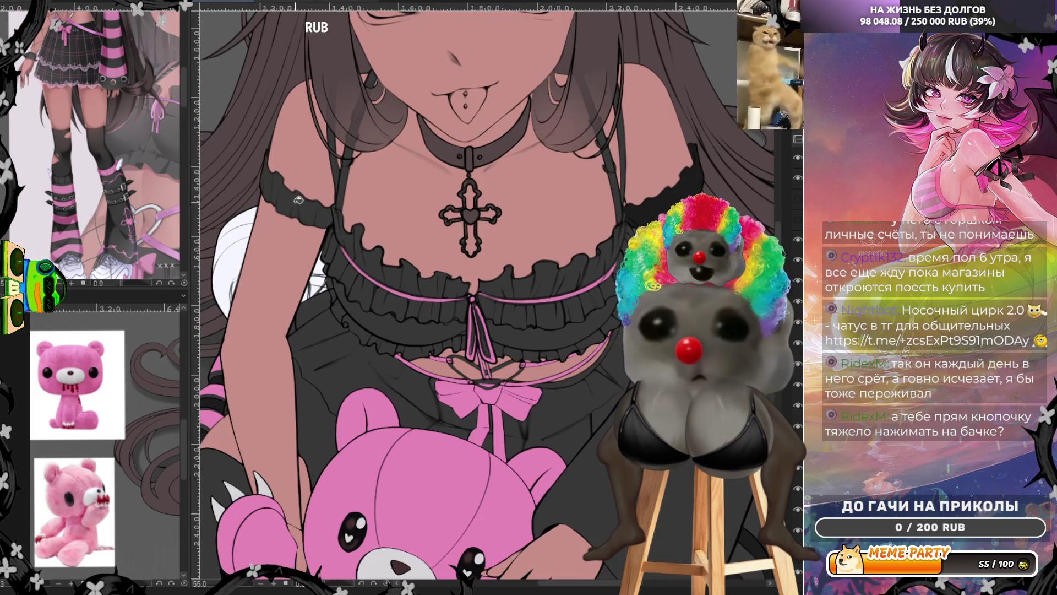
scroll(419, 163, "up", 2)
scroll(380, 161, "up", 2)
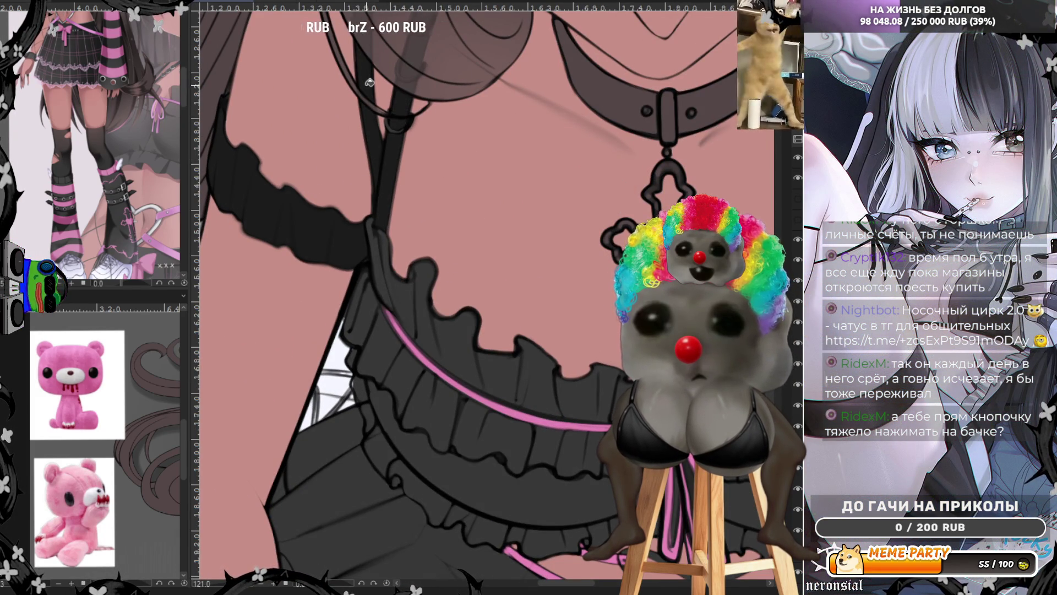
scroll(498, 320, "down", 3)
scroll(499, 319, "down", 3)
scroll(499, 320, "up", 2)
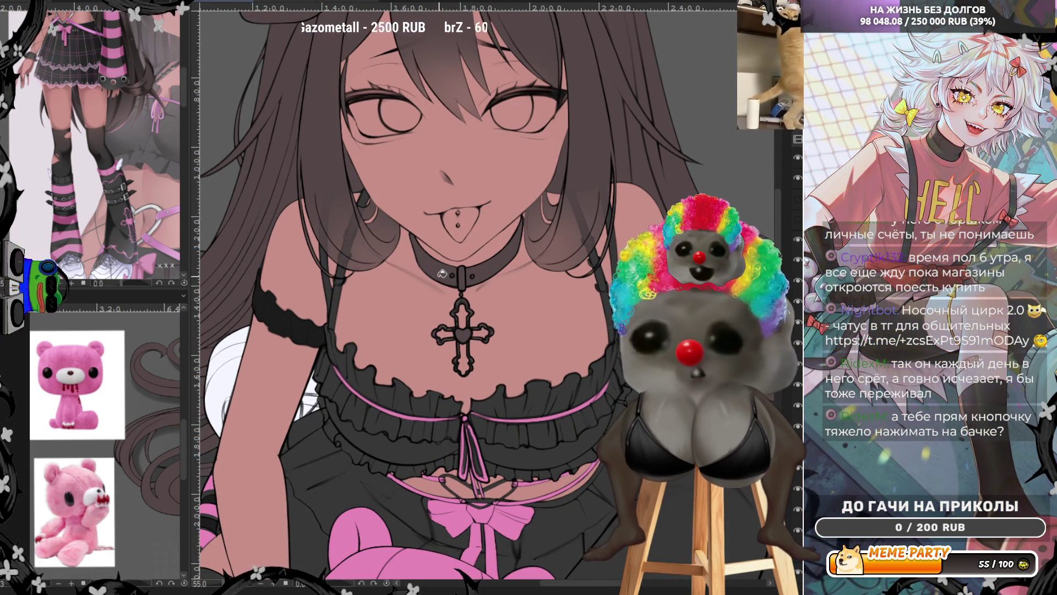
Fill the choker band solid black, then zoom to about 121% on the bow and frills.
left_click(432, 256)
left_click(488, 264)
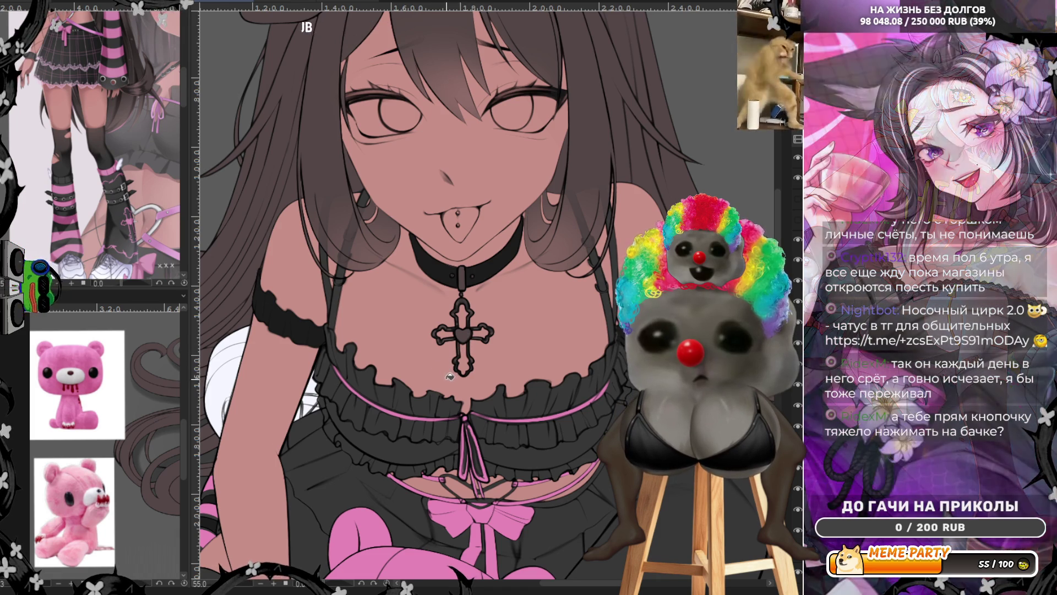
scroll(37, 130, "up", 5)
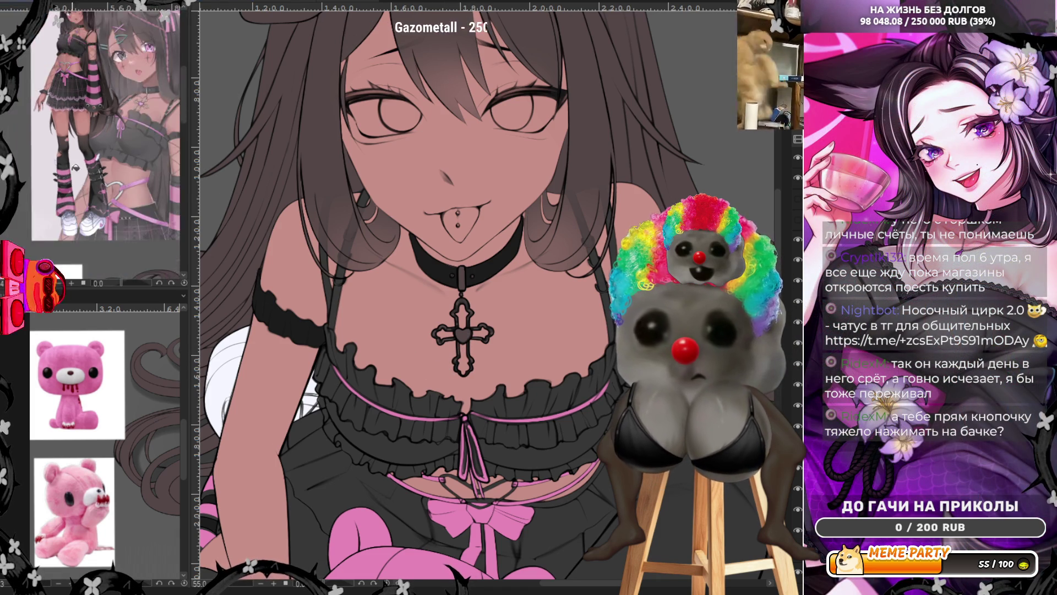
scroll(94, 149, "up", 3)
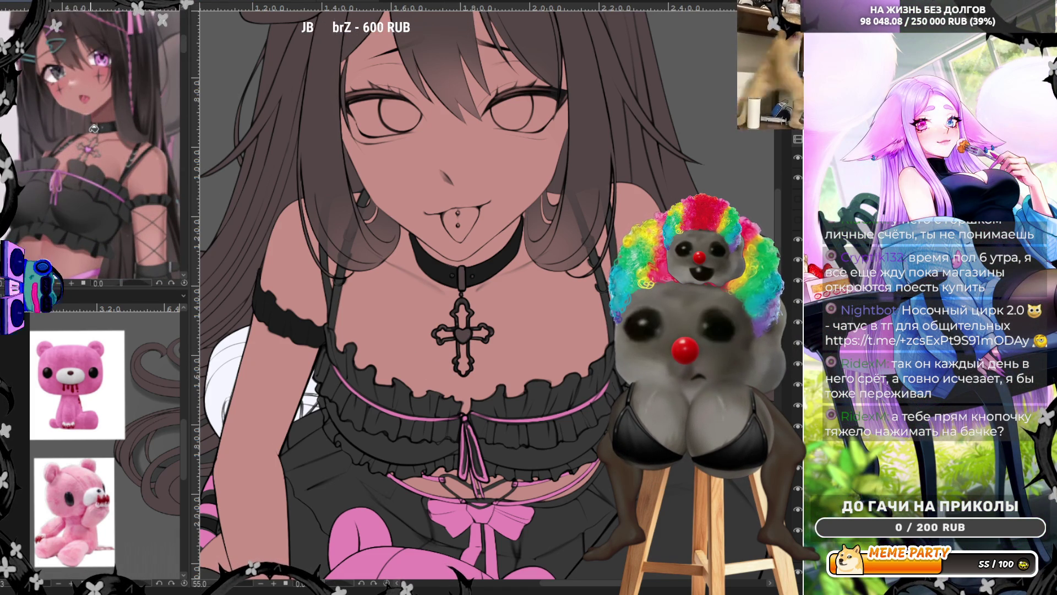
scroll(93, 148, "down", 4)
scroll(94, 149, "down", 3)
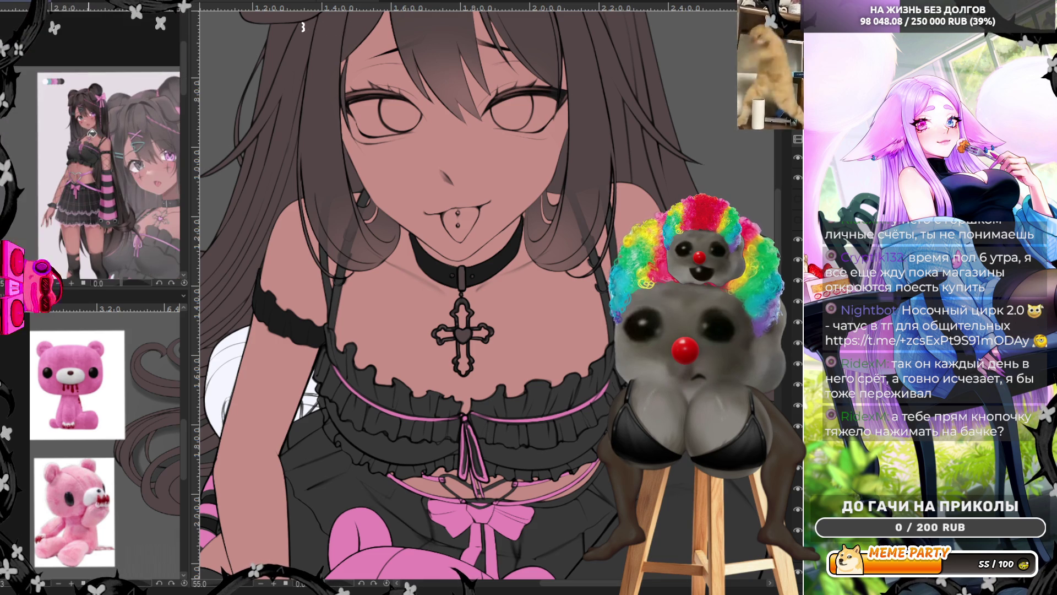
scroll(93, 149, "up", 2)
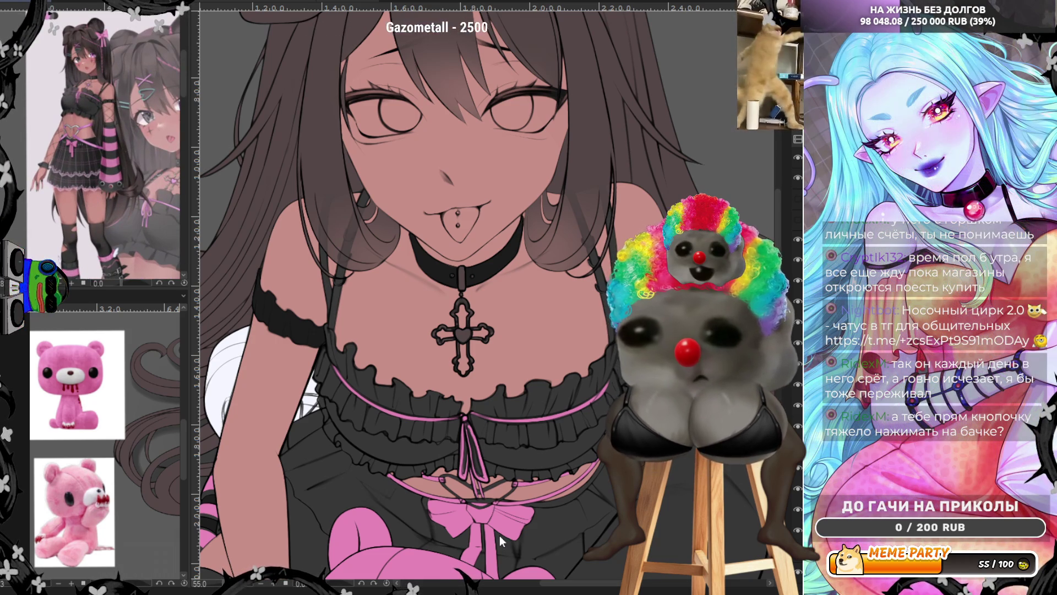
scroll(472, 474, "down", 3)
scroll(472, 475, "up", 2)
scroll(414, 383, "up", 3)
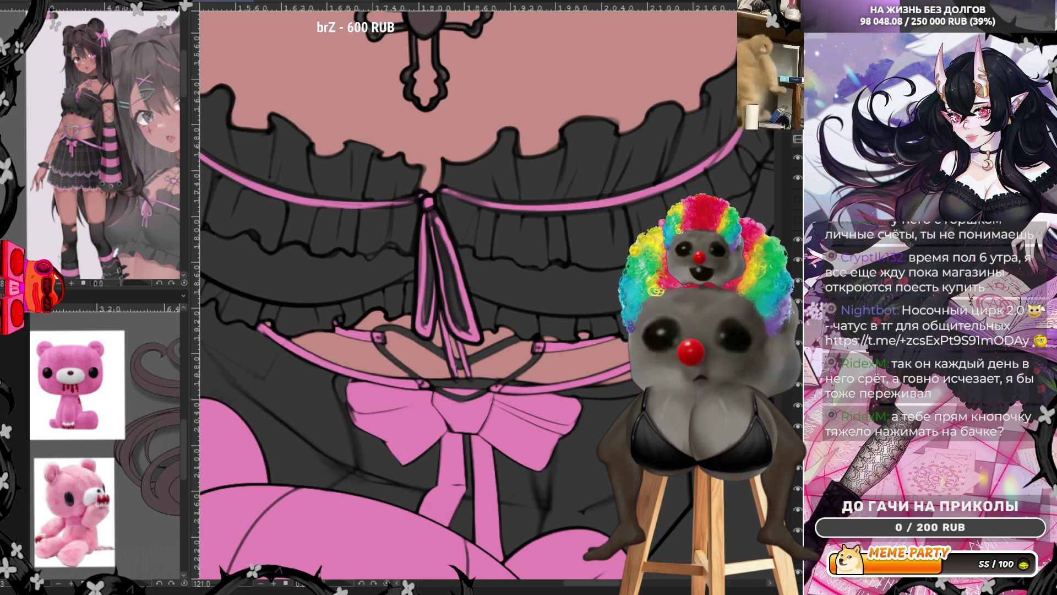
Lasso-fill the lace-up cross straps gray, toggling the layer visibility to compare.
left_click_drag(411, 321, 369, 348)
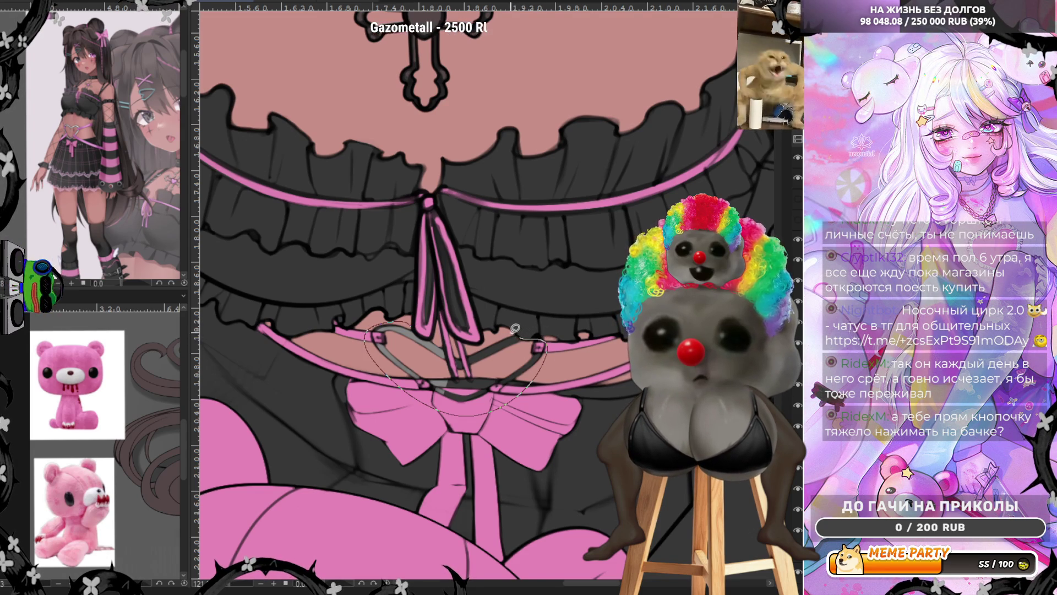
left_click_drag(516, 328, 514, 330)
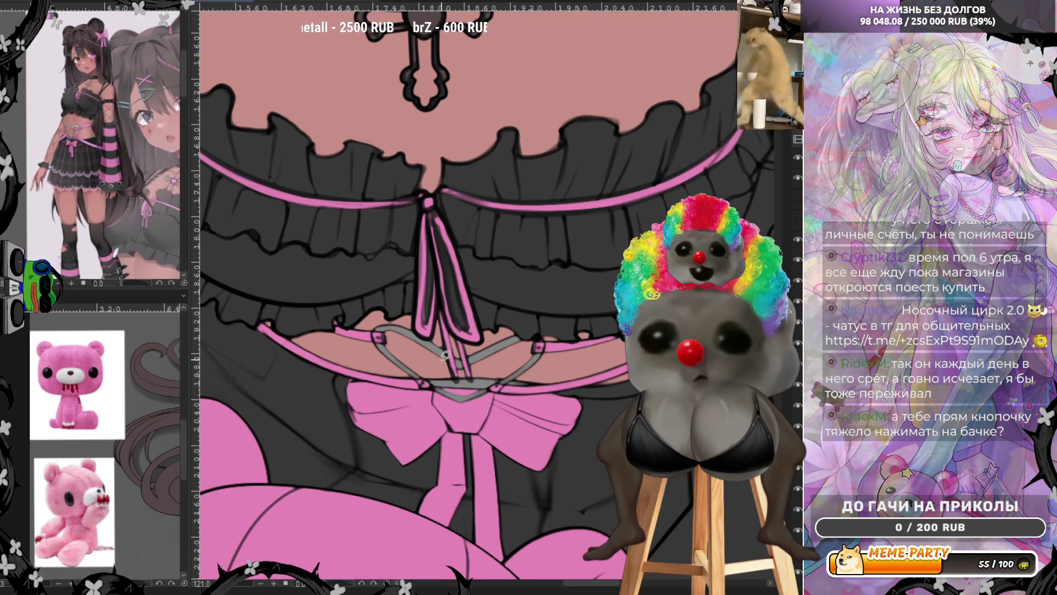
scroll(445, 355, "down", 3)
scroll(490, 403, "up", 2)
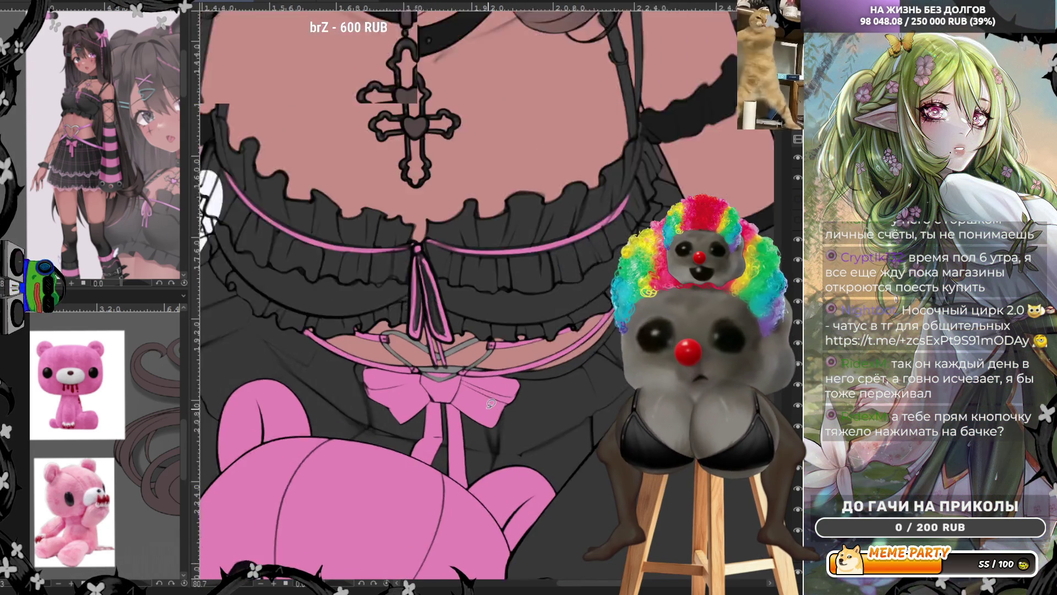
scroll(490, 404, "up", 2)
scroll(459, 329, "up", 2)
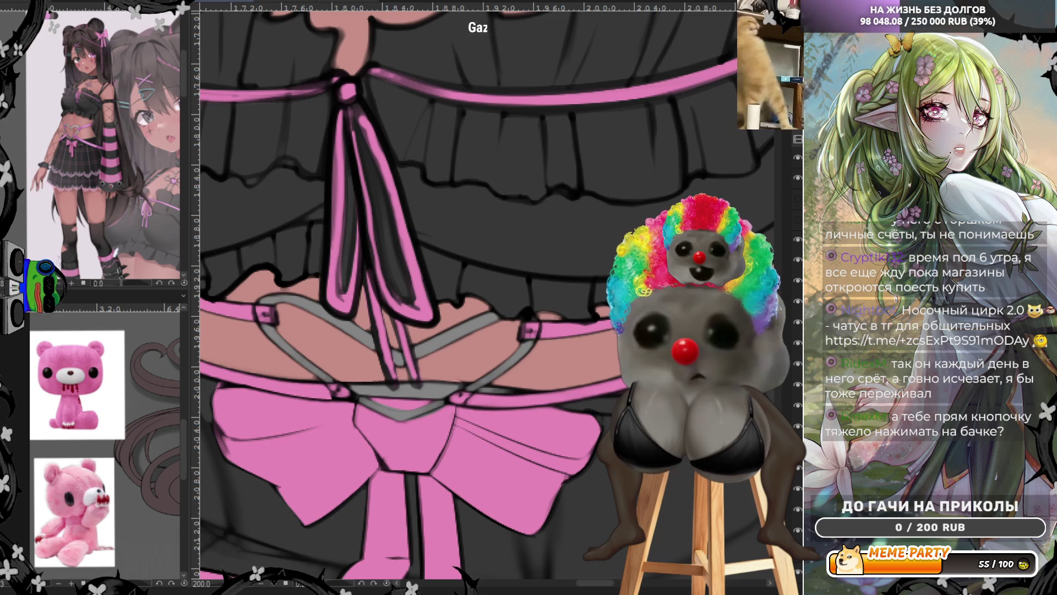
left_click(798, 489)
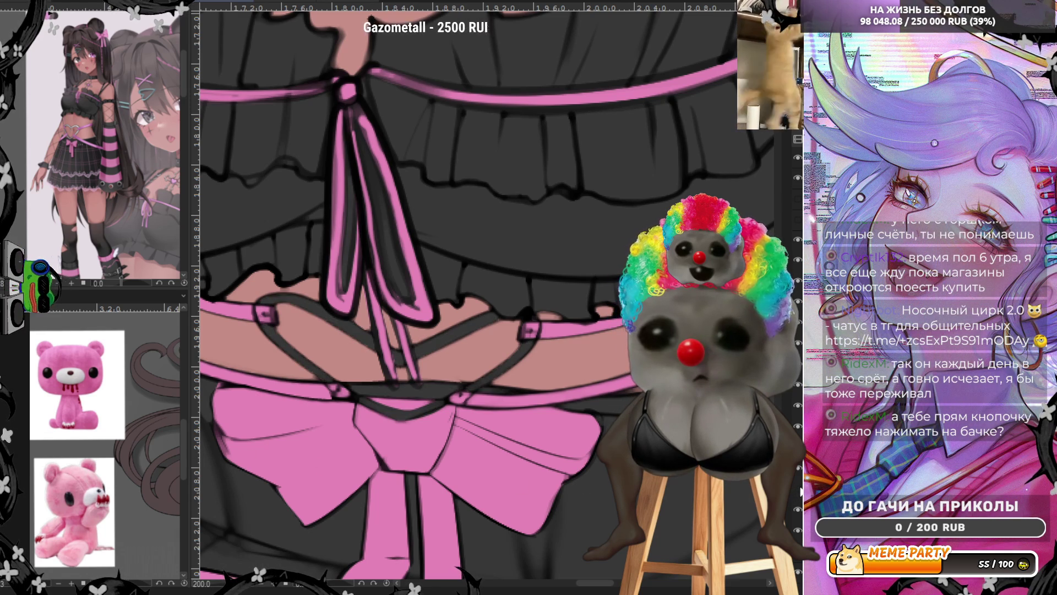
left_click(798, 488)
left_click(799, 489)
left_click(798, 490)
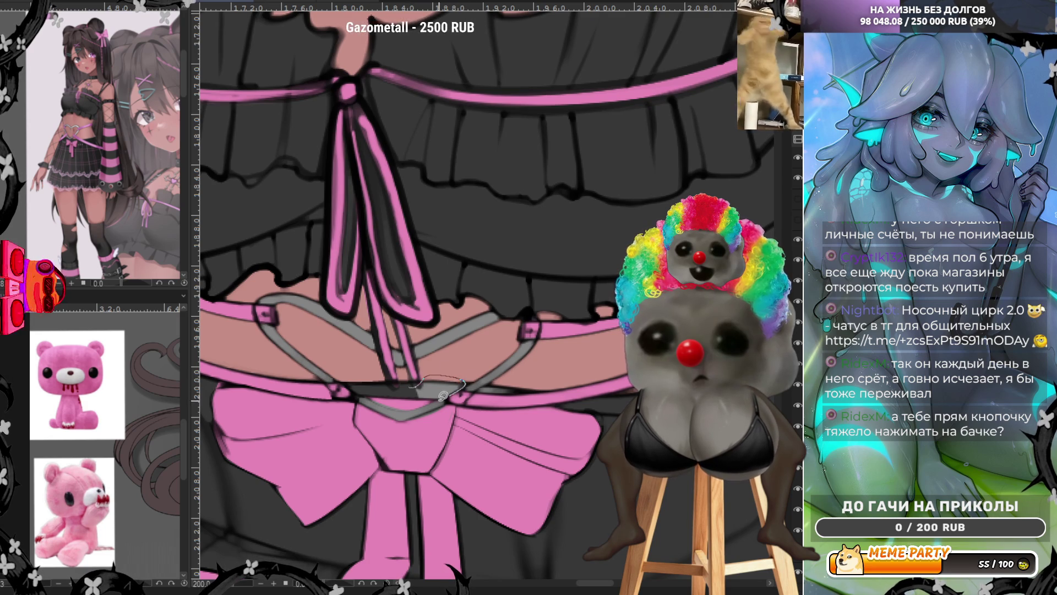
Lasso-fill the waistband strip above the pink bow dark.
left_click_drag(445, 396, 399, 405)
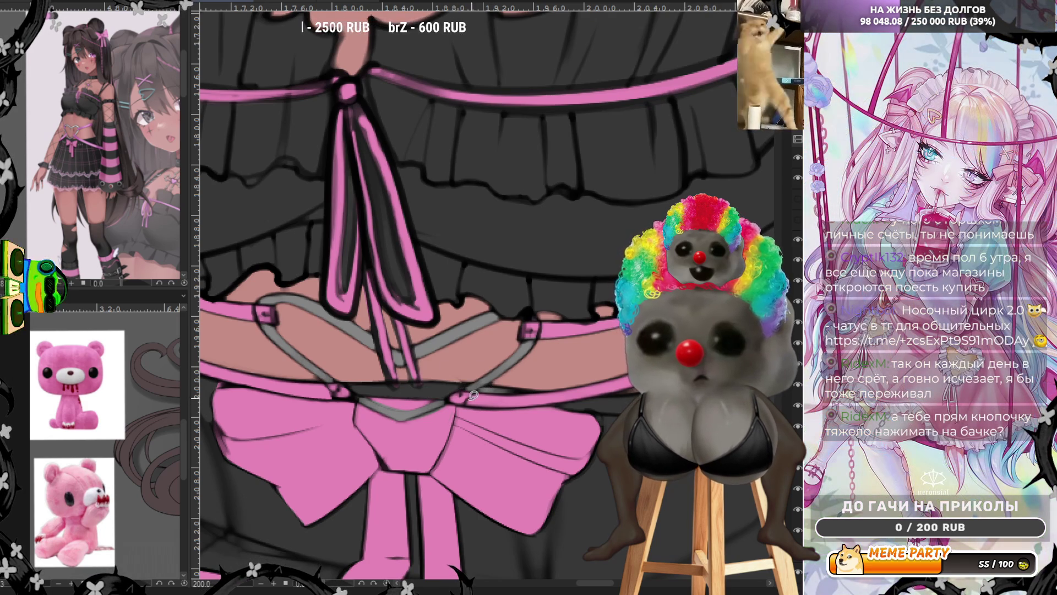
left_click_drag(527, 413, 483, 419)
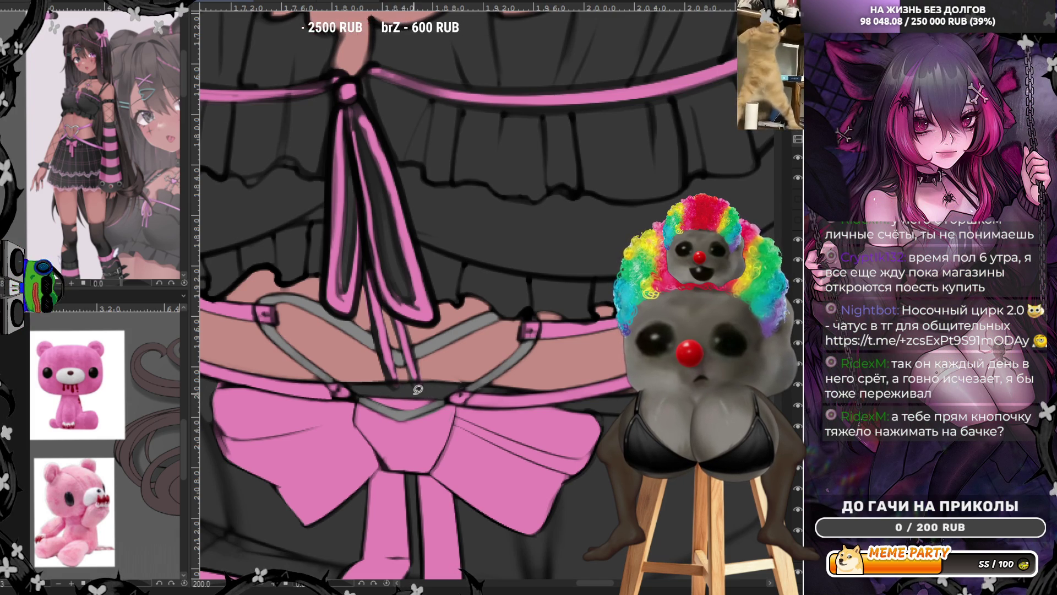
scroll(407, 393, "down", 2)
scroll(451, 374, "down", 2)
scroll(451, 374, "up", 4)
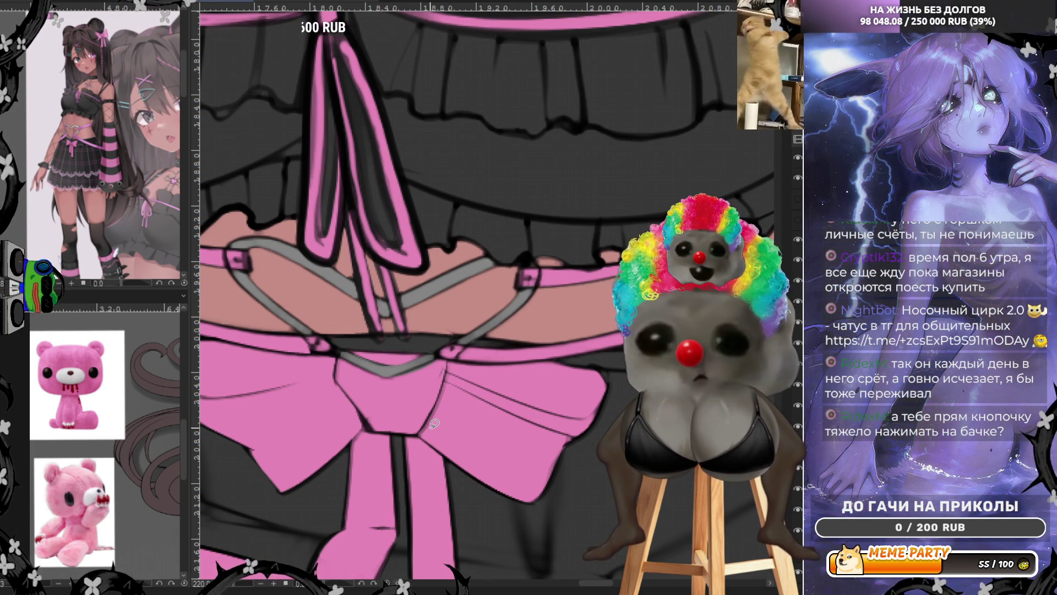
scroll(437, 423, "down", 2)
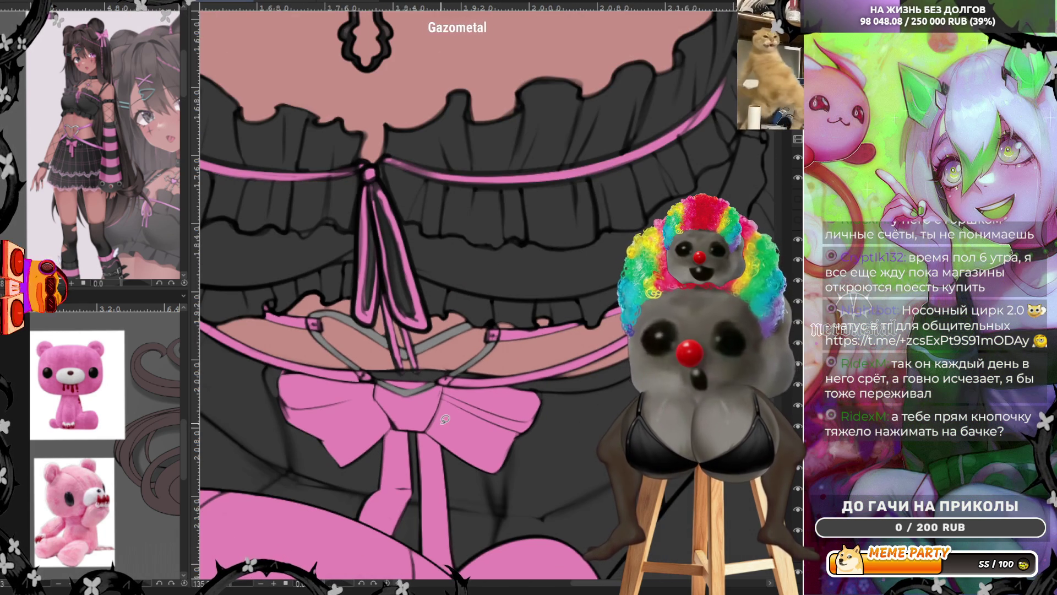
Zoom out to show the whole girl and bear, dropping a trial oval selection over the skirt.
scroll(470, 370, "down", 1)
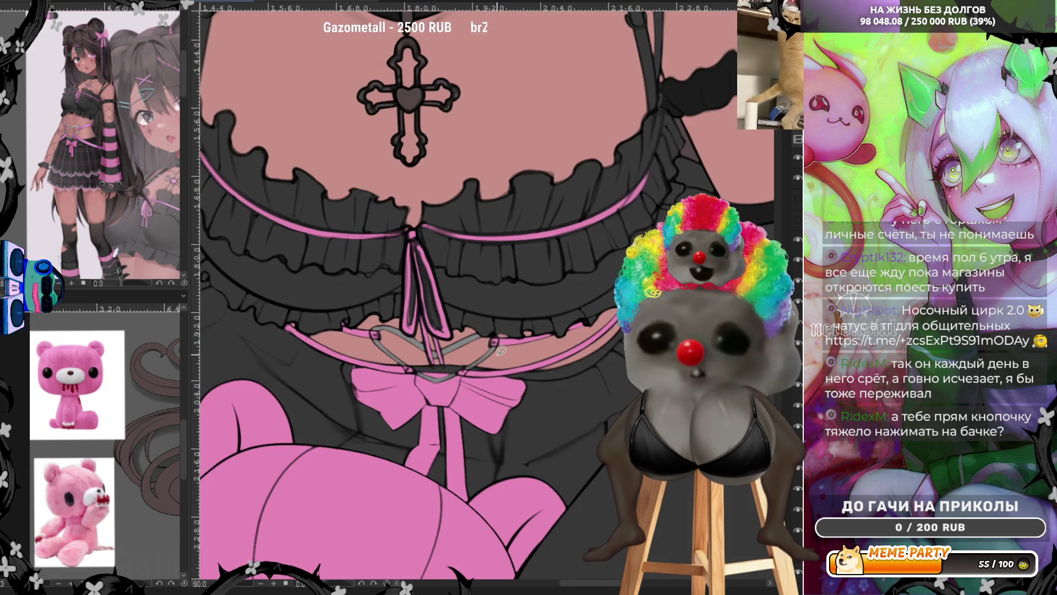
scroll(608, 333, "down", 1)
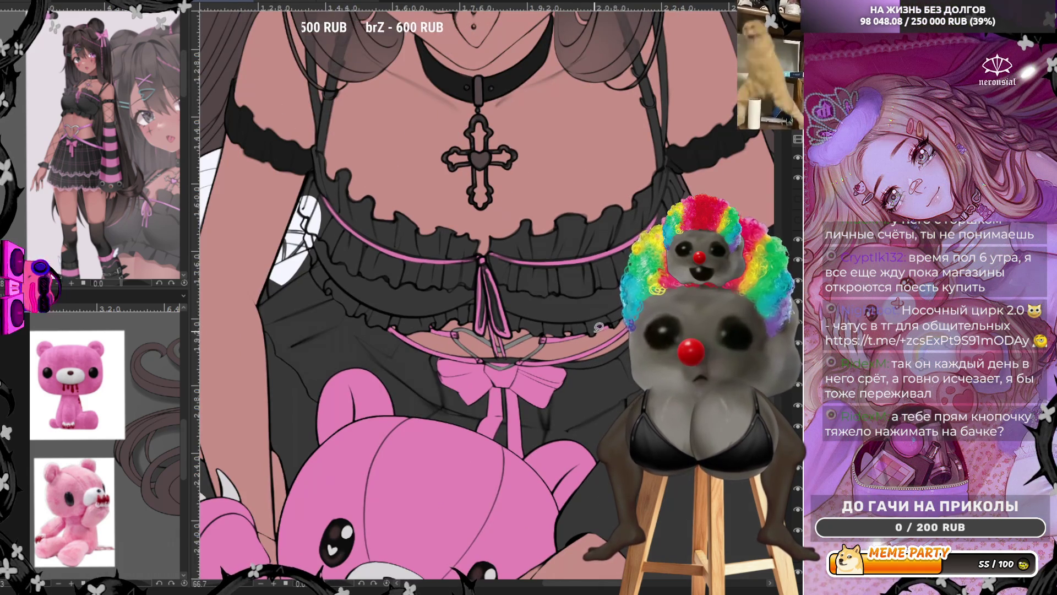
scroll(607, 333, "down", 1)
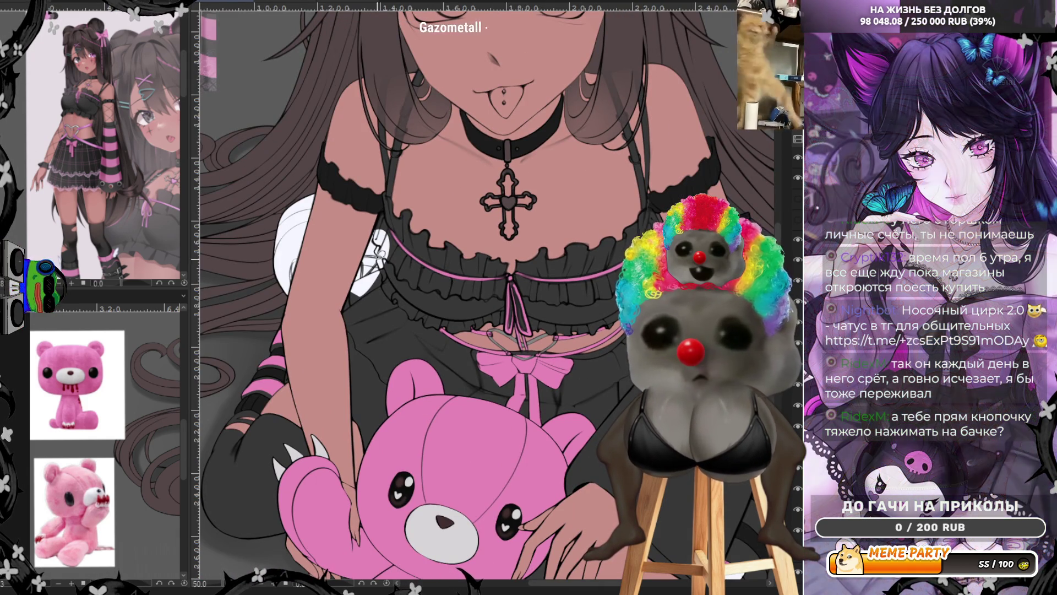
scroll(479, 313, "down", 1)
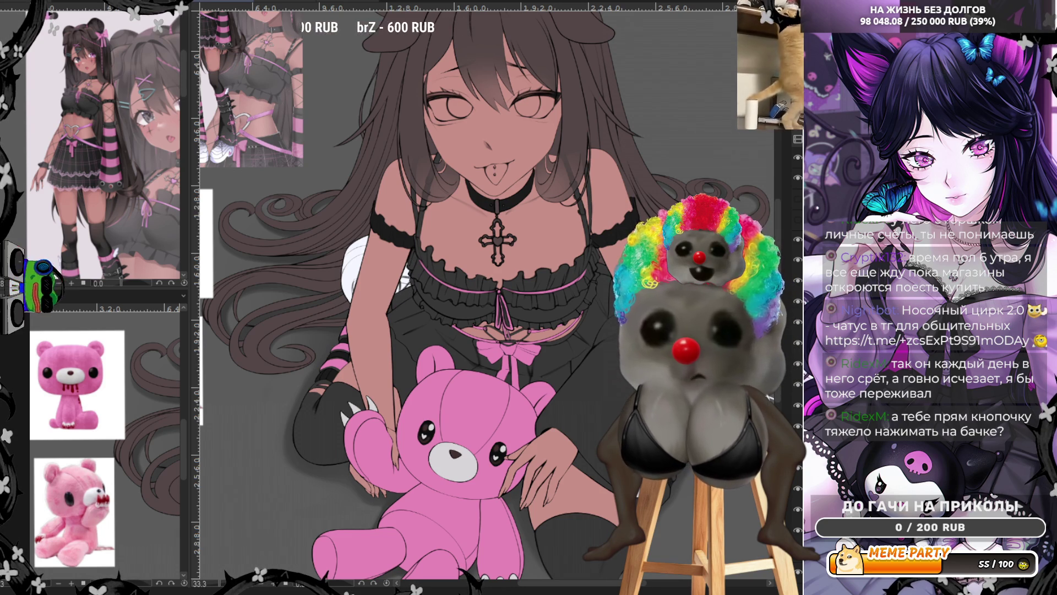
left_click_drag(414, 279, 548, 374)
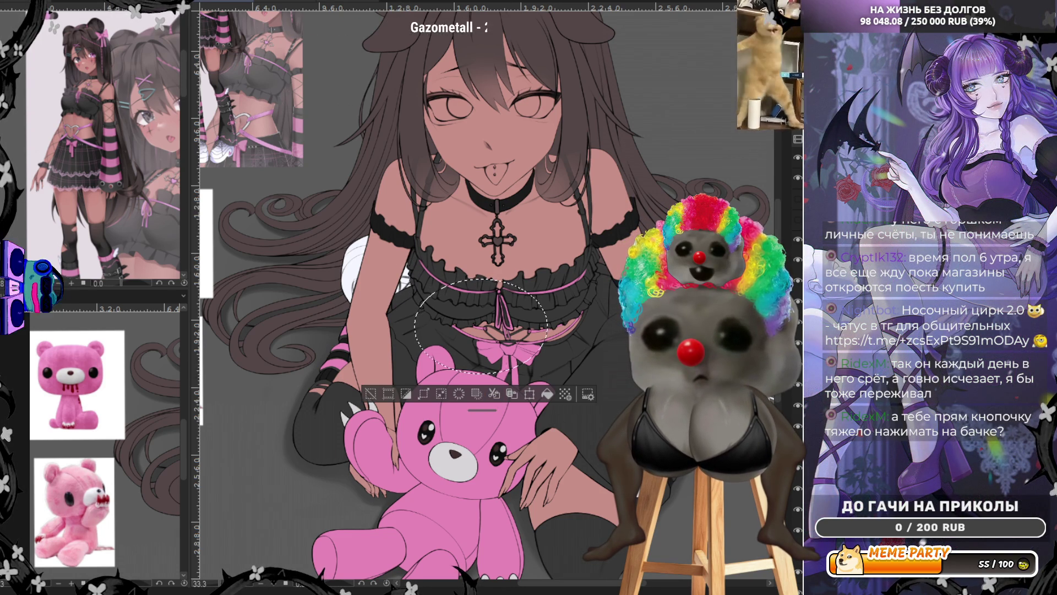
key("ctrl+d")
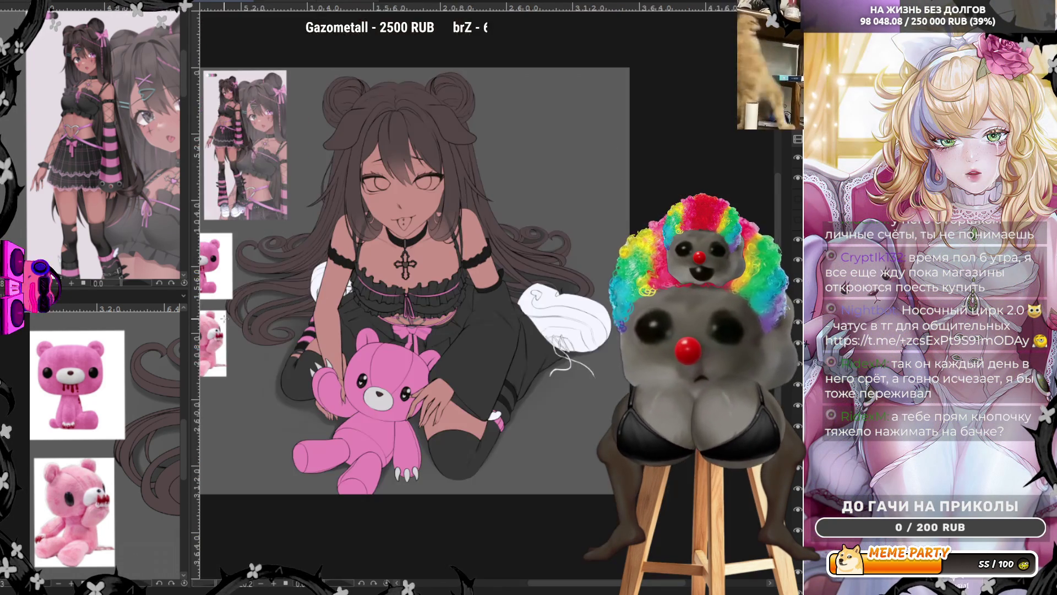
key("ctrl+minus")
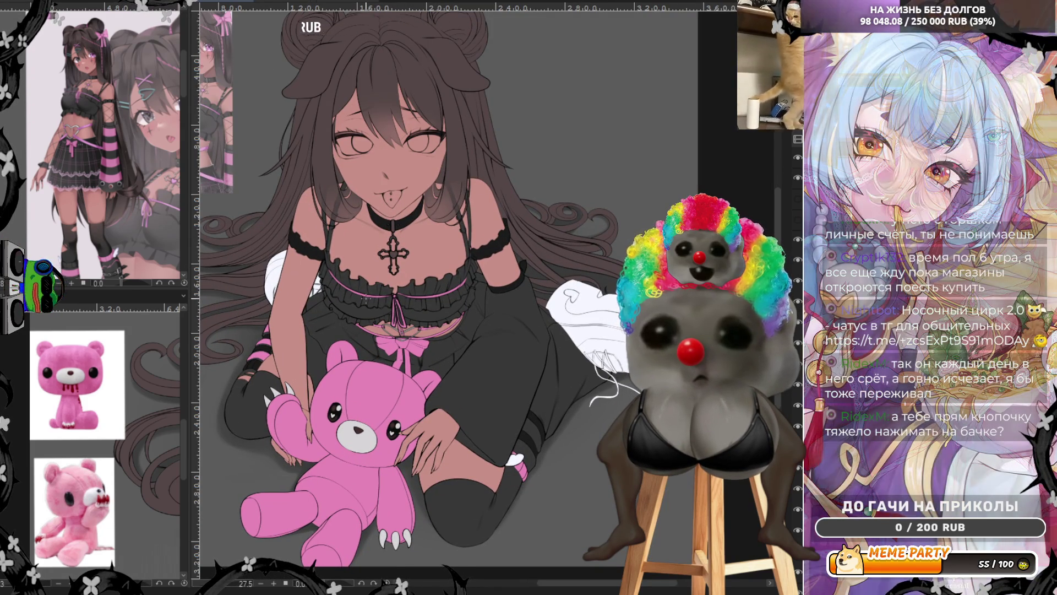
scroll(99, 165, "down", 2)
scroll(104, 165, "up", 3)
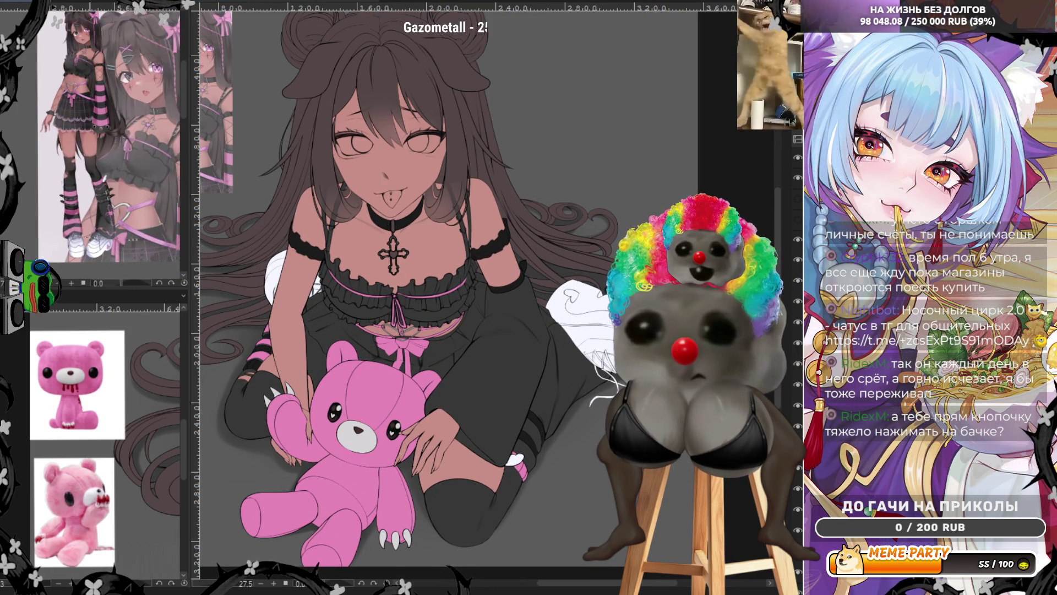
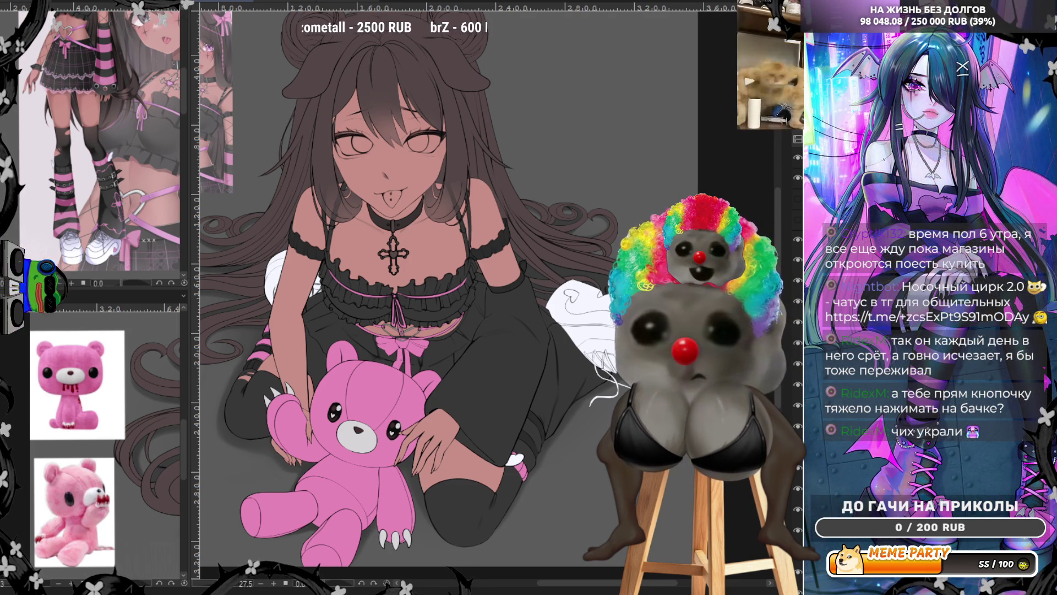
Fill the stocking area around the knee with a darker tone, then zoom out to view the whole figure.
left_click(480, 510)
left_click_drag(480, 510, 311, 410)
scroll(311, 410, "down", 1)
scroll(311, 410, "up", 2)
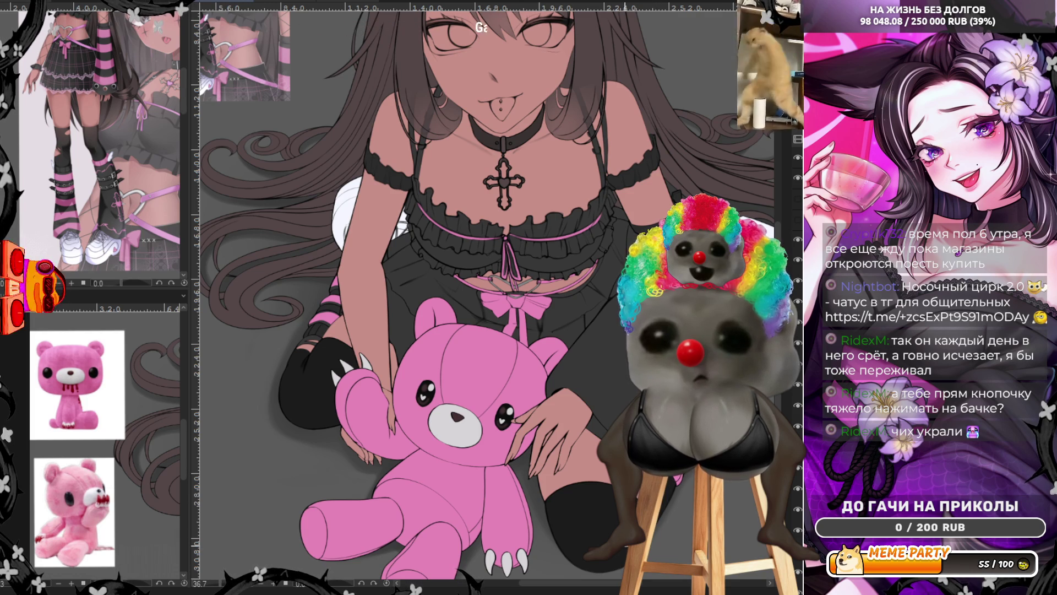
scroll(567, 523, "down", 2)
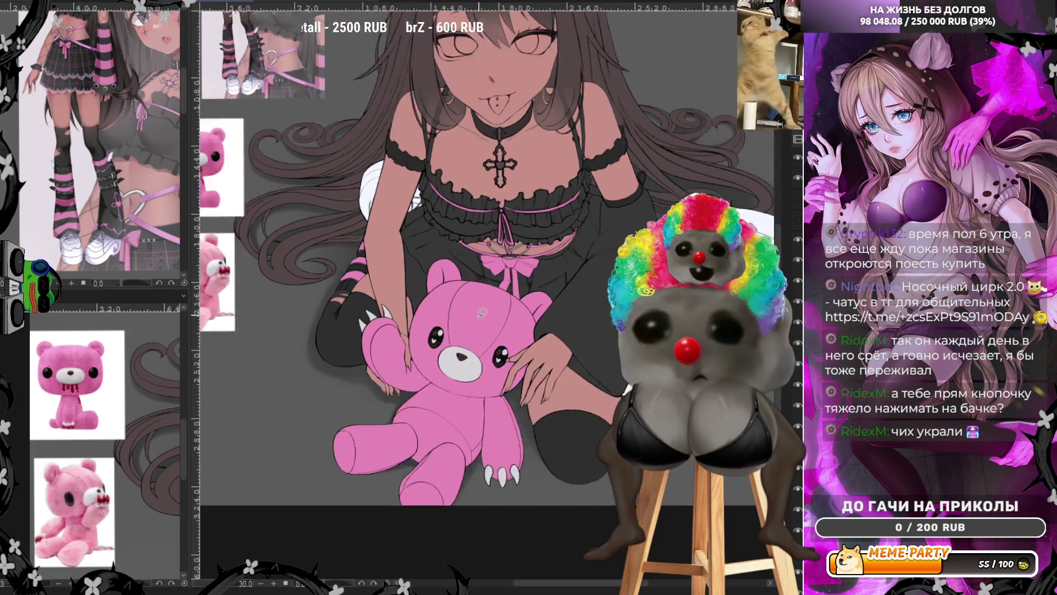
scroll(522, 260, "up", 2)
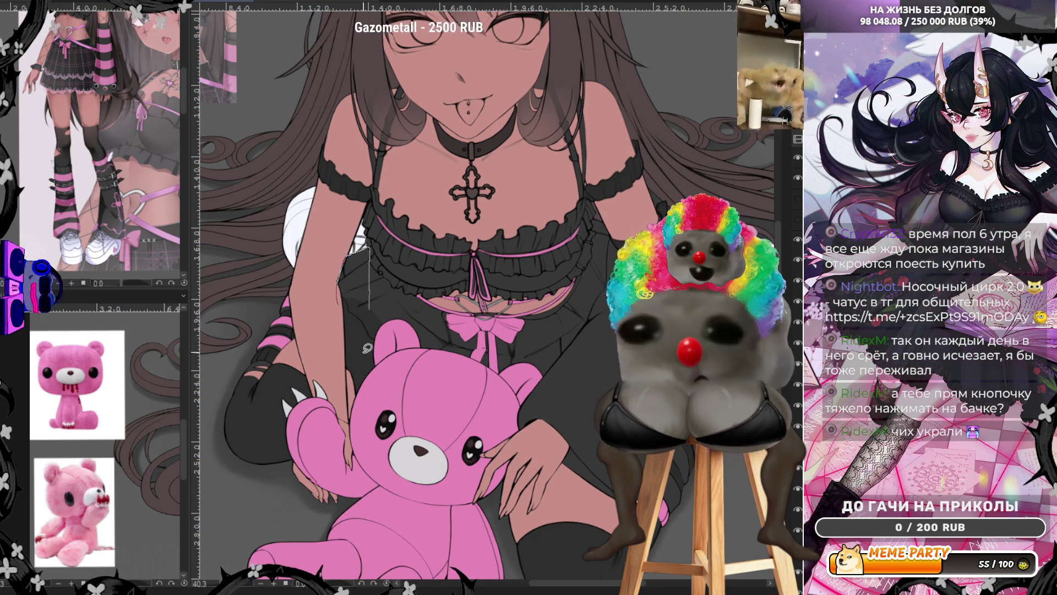
scroll(414, 250, "up", 1)
scroll(414, 250, "up", 2)
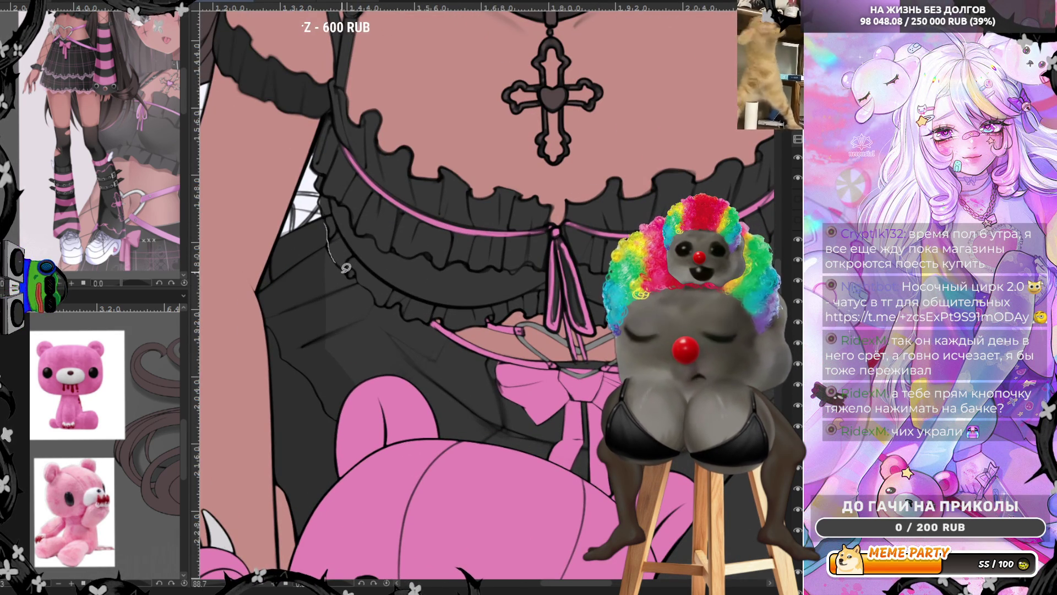
key("ctrl+z")
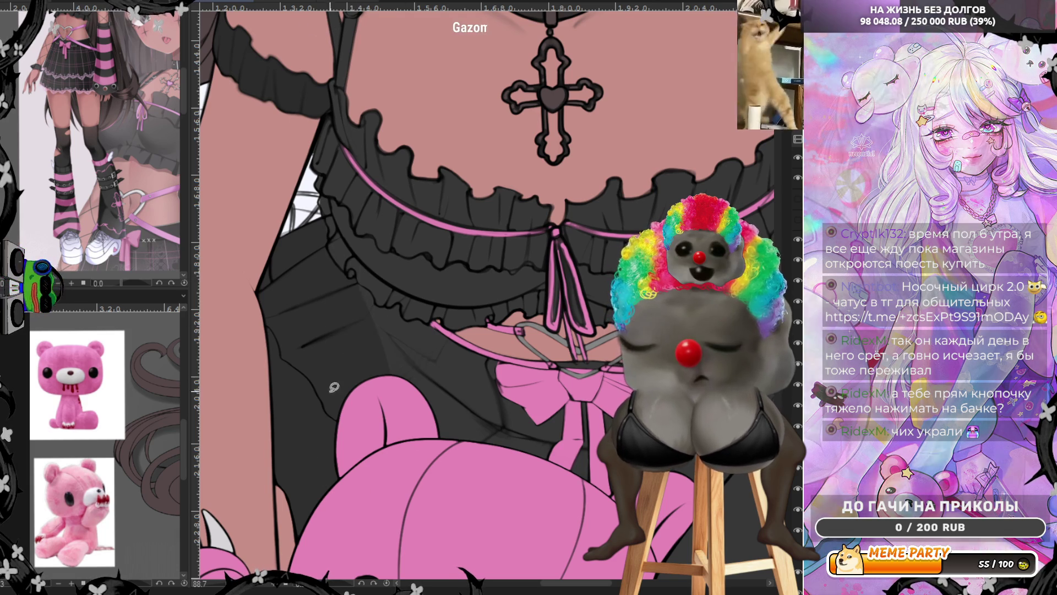
left_click_drag(356, 279, 383, 310)
key("ctrl+z")
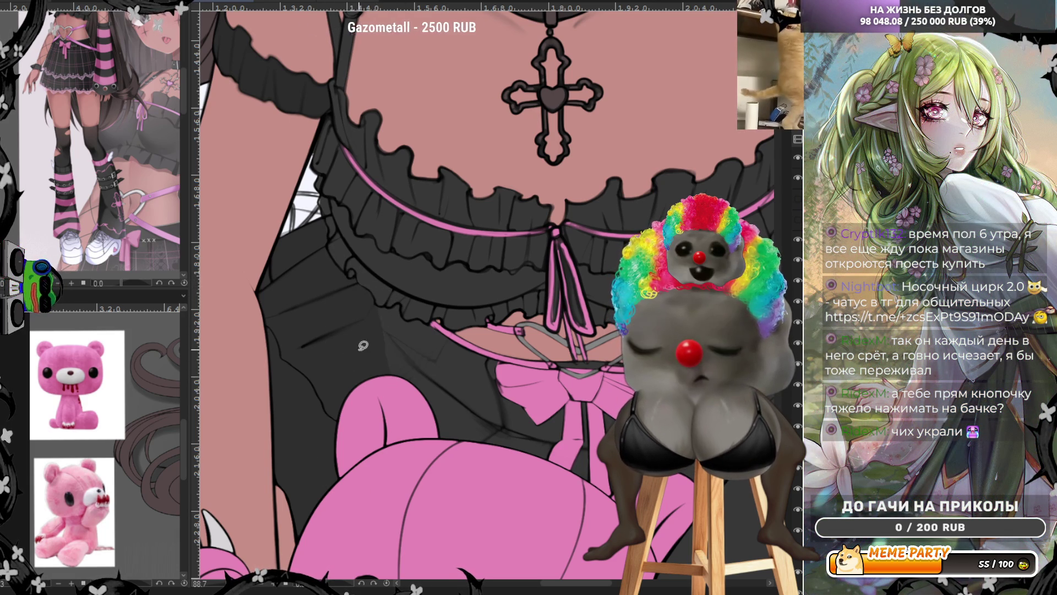
key("ctrl+z")
left_click_drag(407, 324, 424, 317)
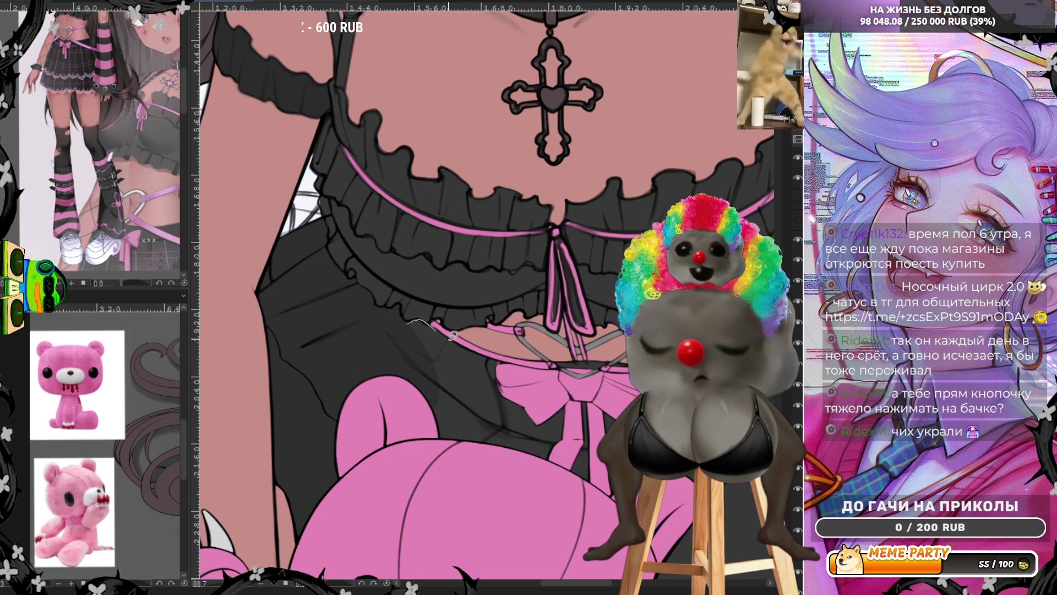
key("ctrl+z")
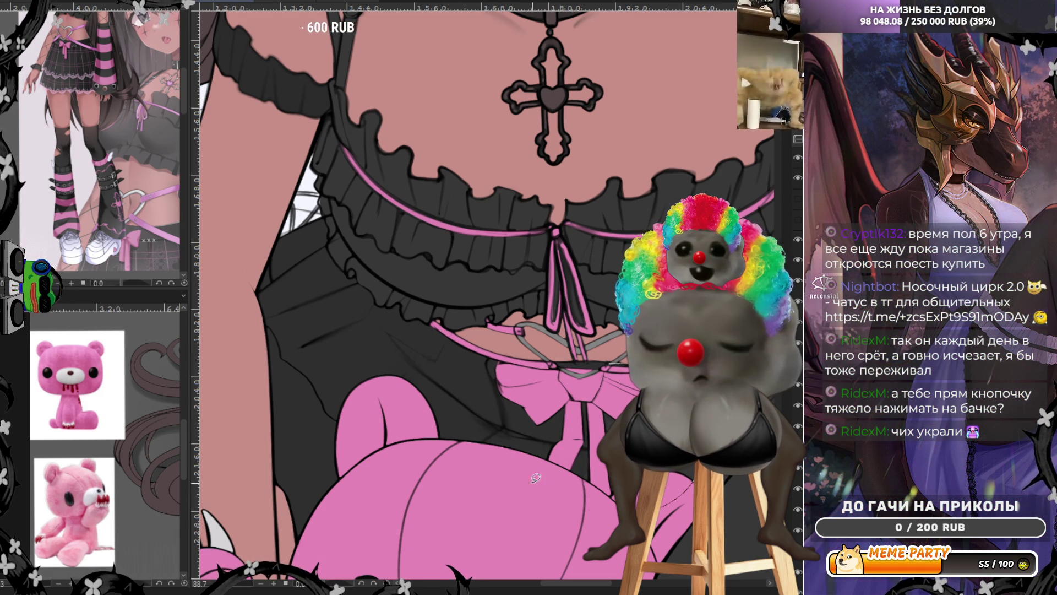
scroll(543, 487, "right", 3)
left_click_drag(527, 503, 594, 421)
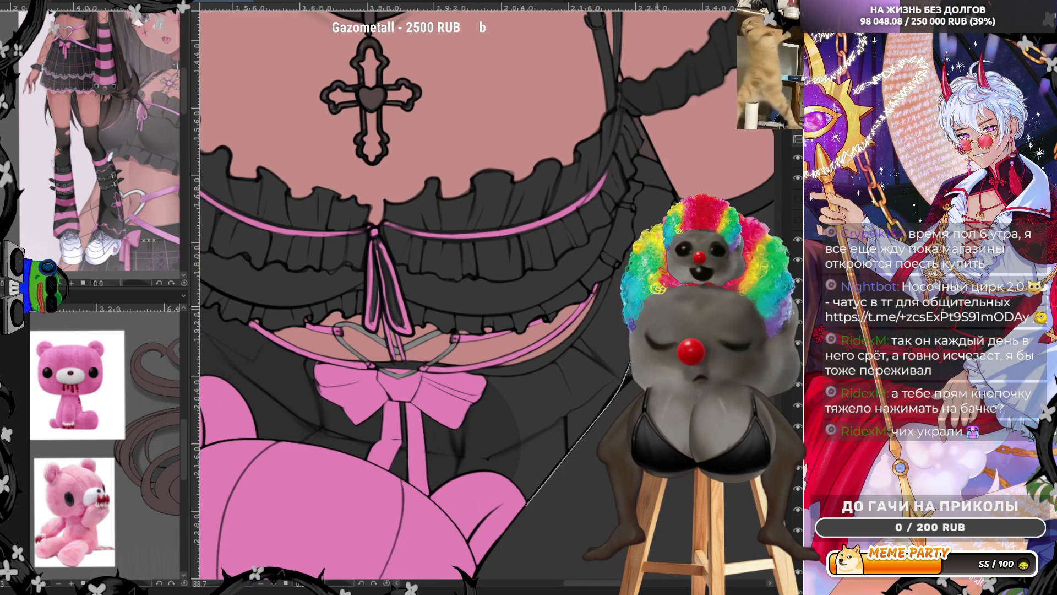
key("ctrl+z")
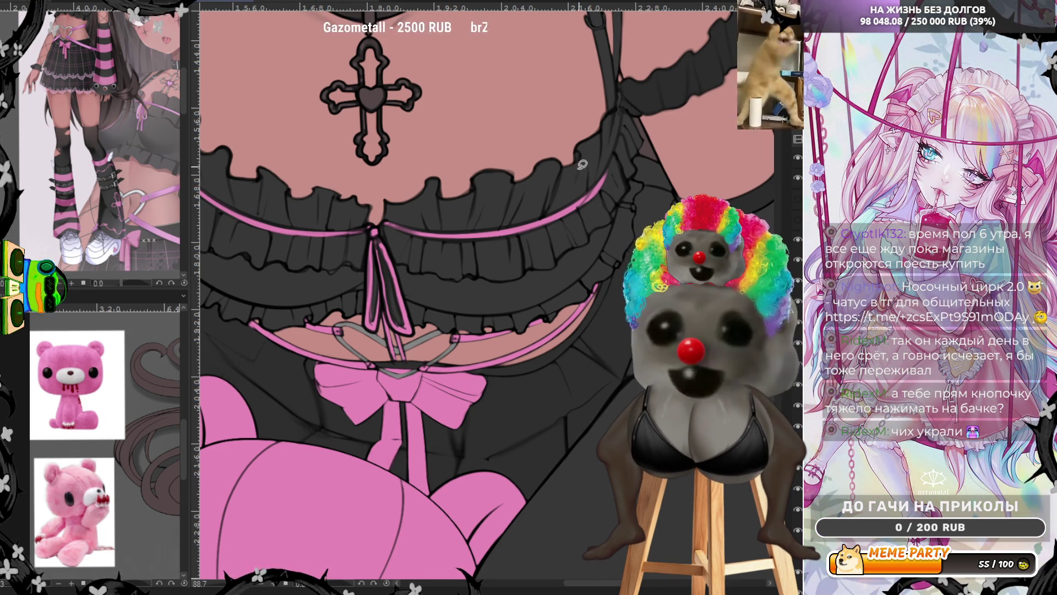
key("ctrl+0")
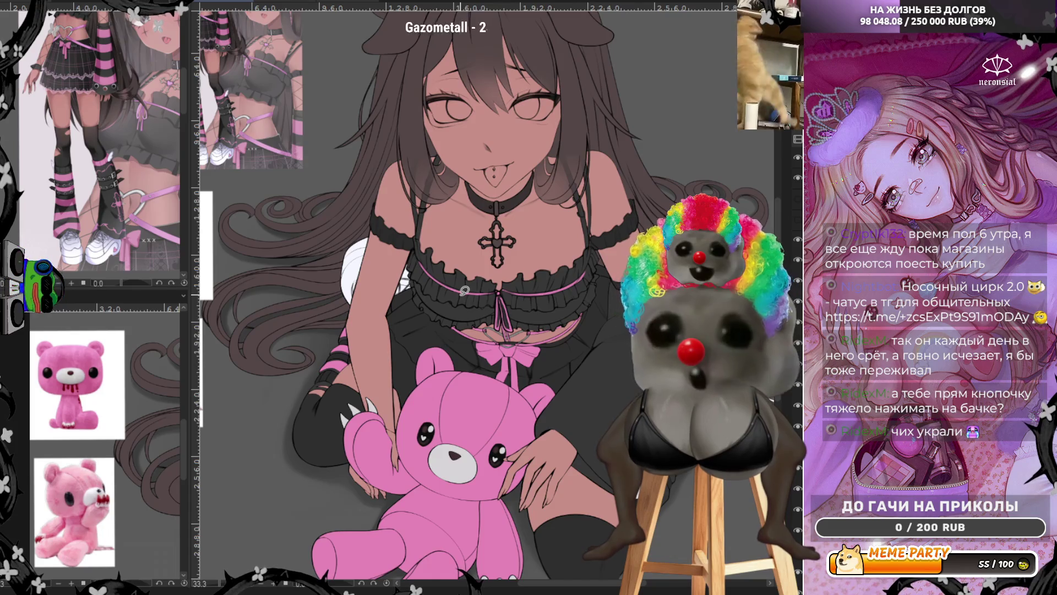
Zoom in on the heart and retrace its left and right outline thicker and darker.
scroll(464, 290, "down", 2)
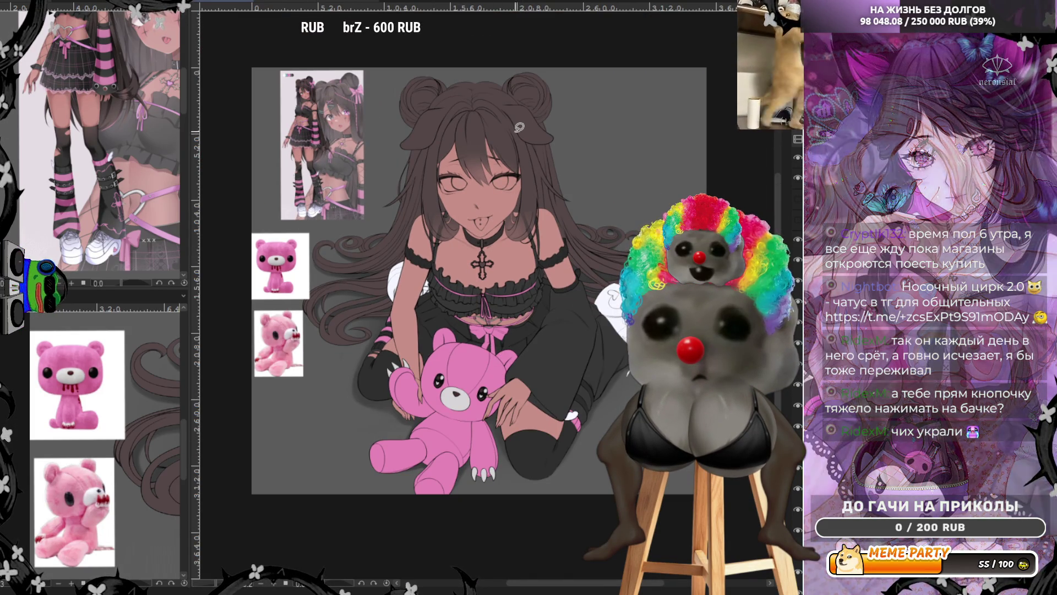
scroll(688, 323, "up", 2)
scroll(610, 268, "up", 2)
scroll(610, 269, "up", 2)
scroll(611, 268, "up", 2)
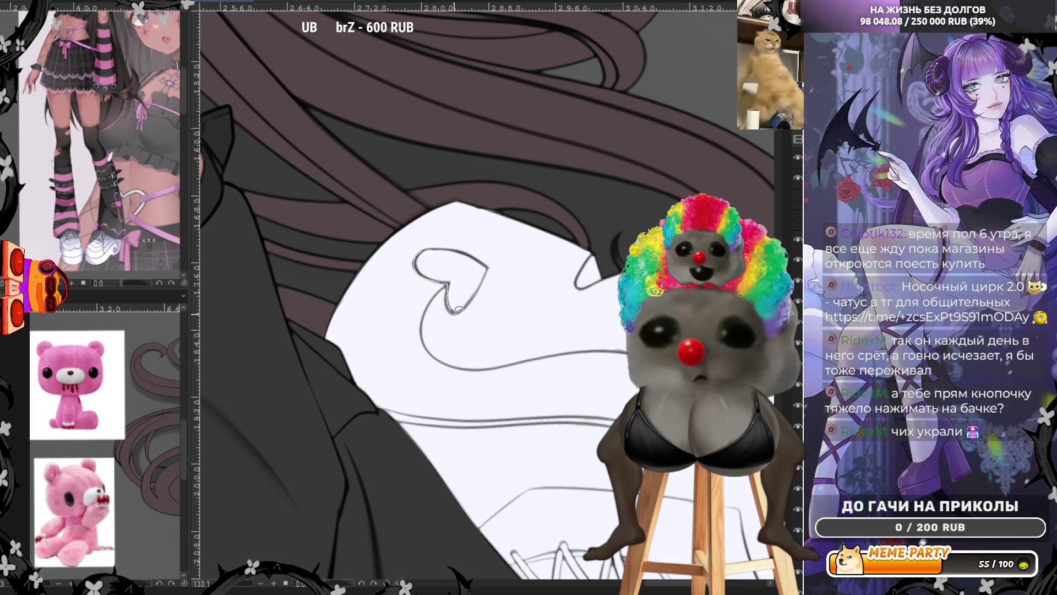
left_click_drag(451, 312, 489, 266)
left_click_drag(423, 247, 453, 304)
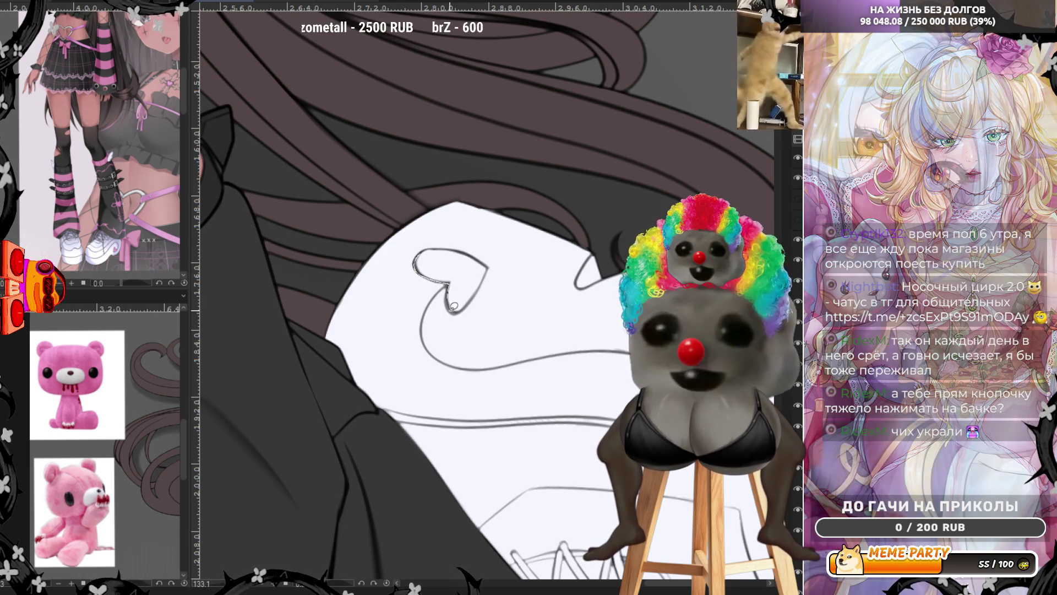
left_click_drag(490, 268, 479, 286)
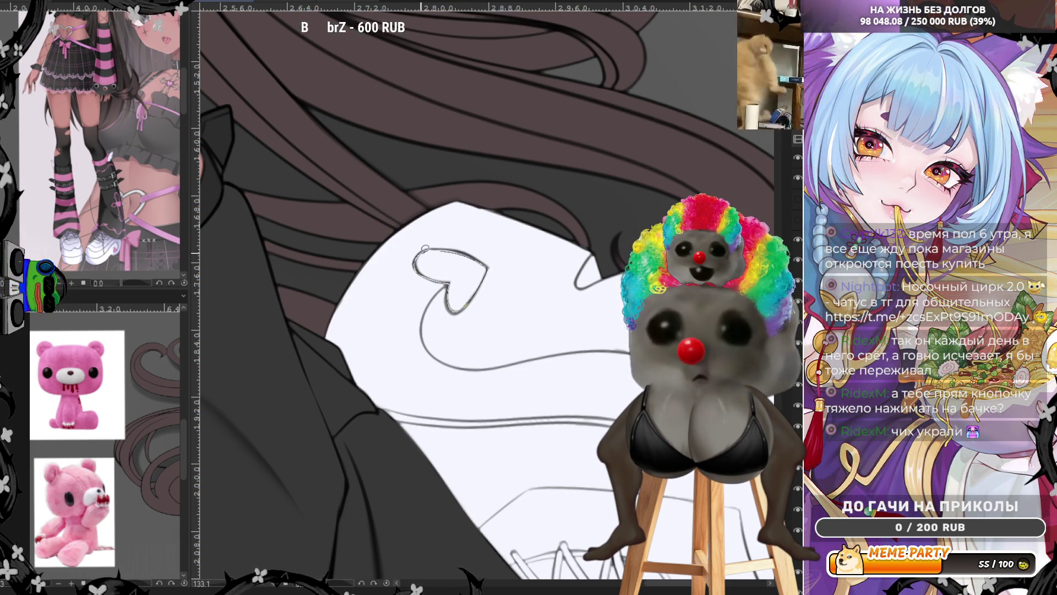
Fill the inside of the heart solid pink and zoom back out.
left_click(420, 255)
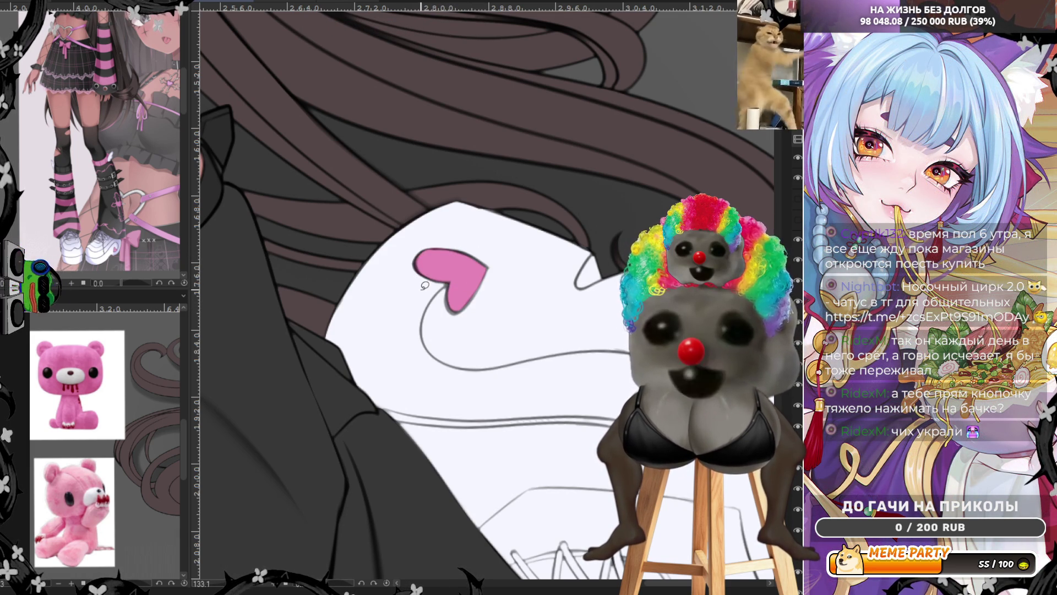
scroll(577, 284, "down", 5)
scroll(577, 284, "down", 2)
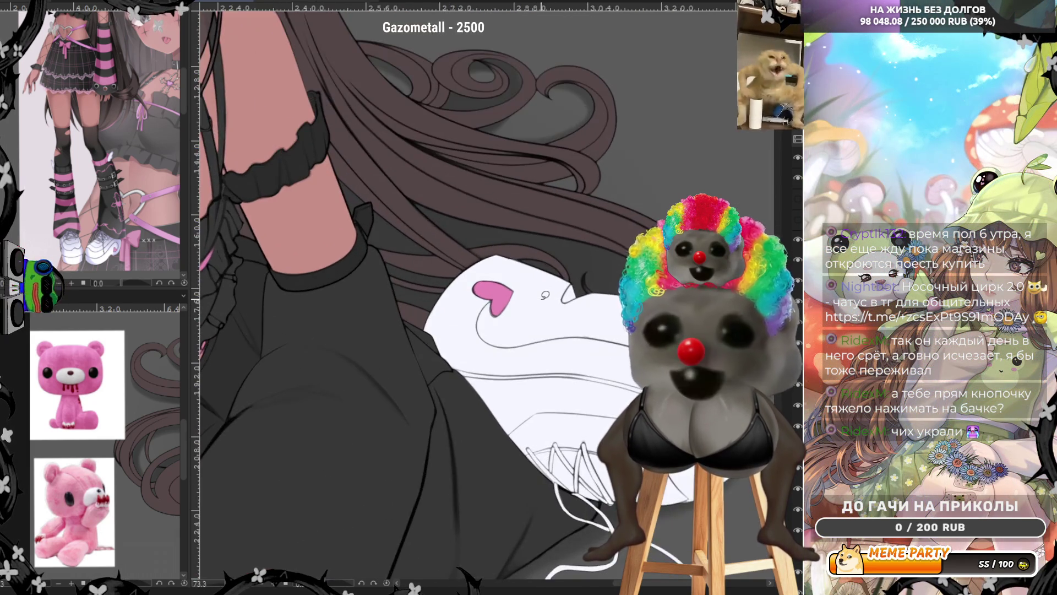
scroll(577, 283, "down", 2)
scroll(577, 283, "down", 2)
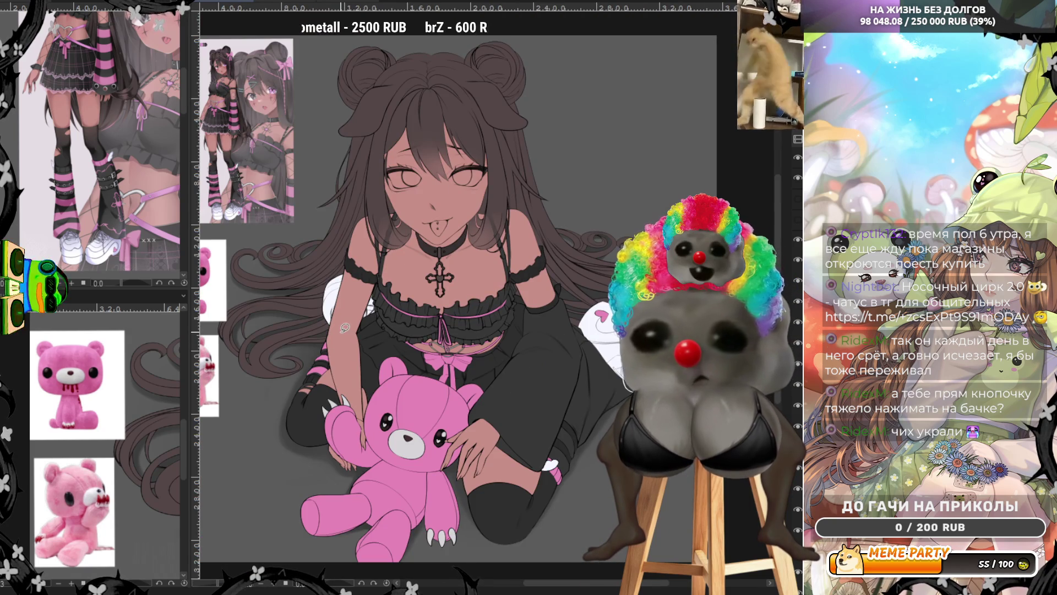
Make the shading layer visible so the skin, clothes and cast shadow appear shaded.
scroll(655, 352, "up", 1)
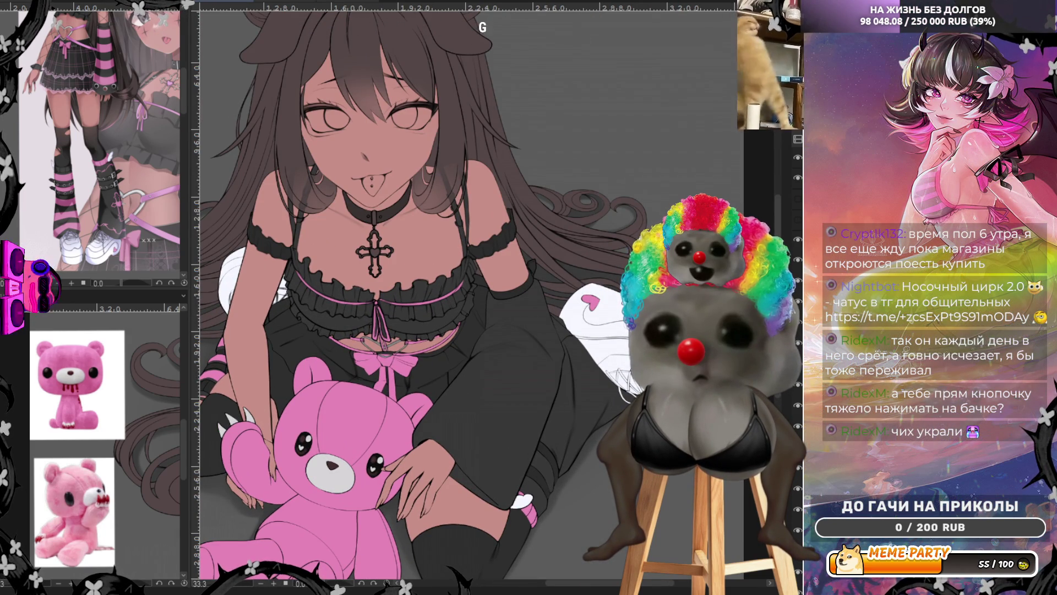
left_click(797, 199)
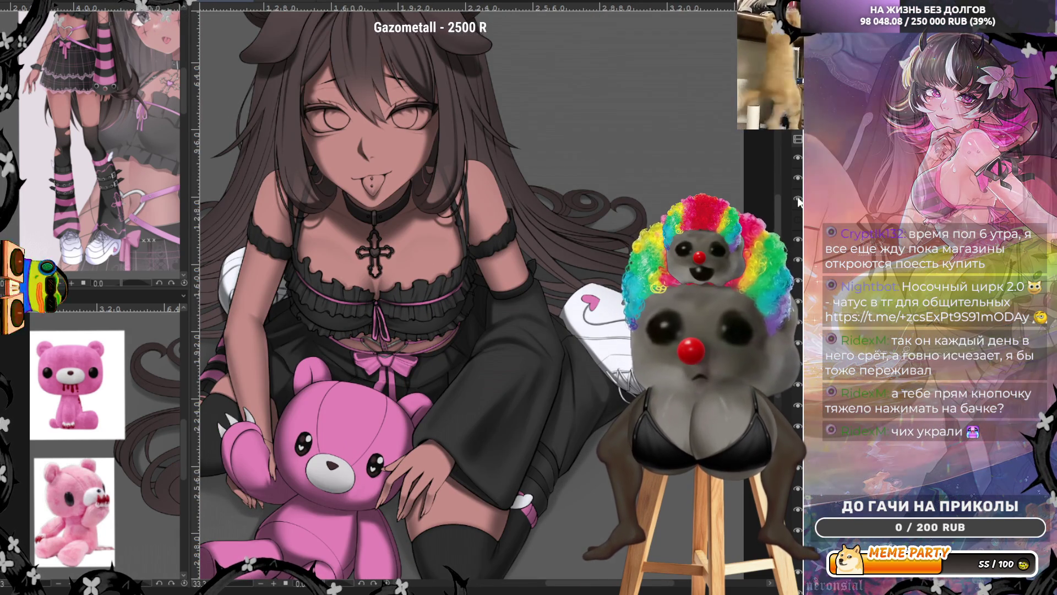
scroll(413, 297, "down", 2)
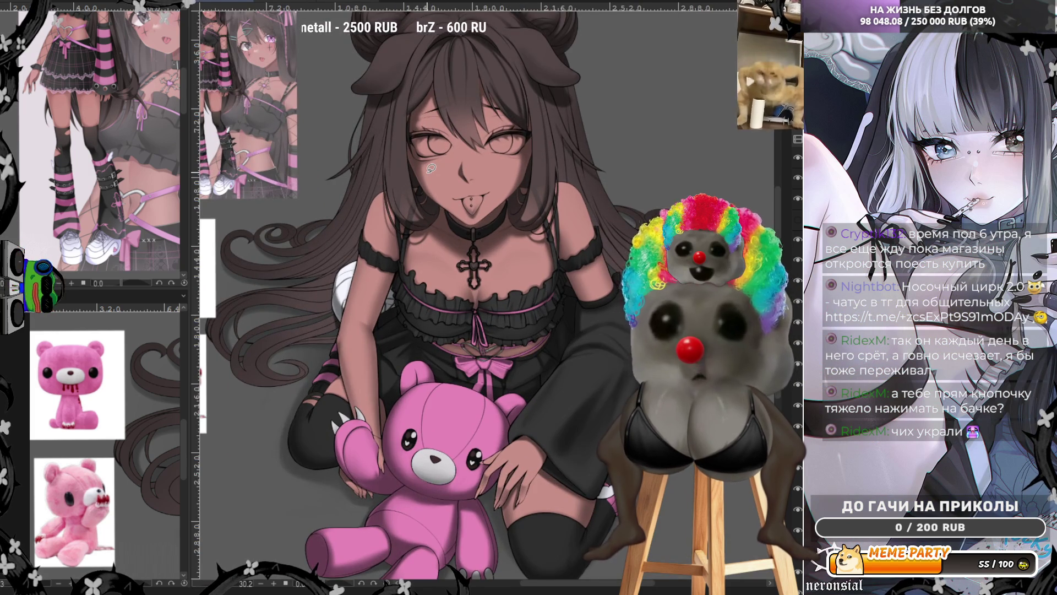
scroll(431, 168, "down", 1)
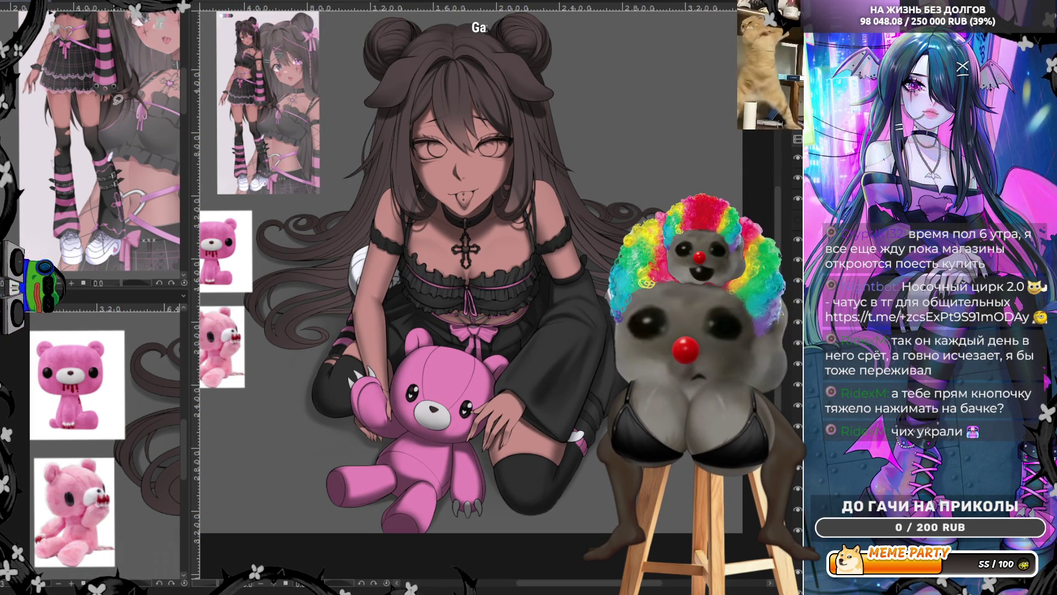
scroll(116, 109, "up", 5)
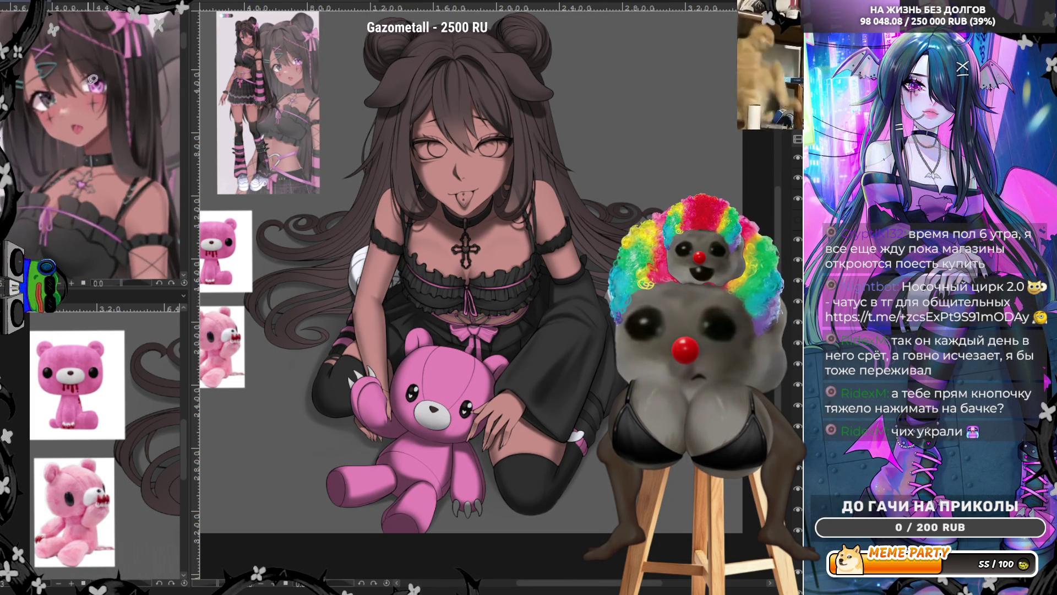
scroll(468, 121, "up", 4)
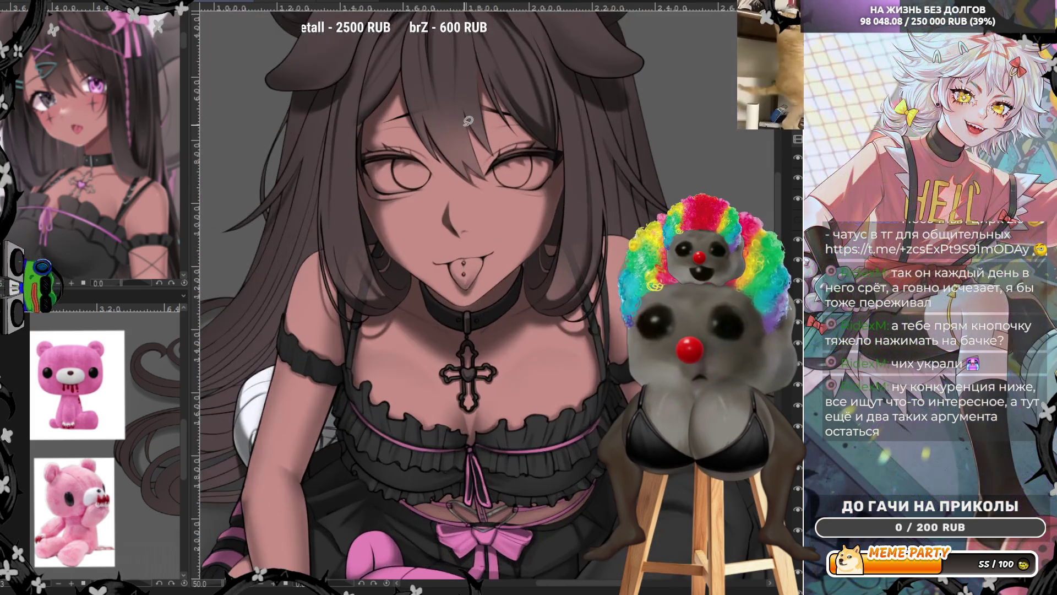
Draw a lower eyelid line under the right eye and trace the left eye's outline in white.
scroll(468, 120, "up", 2)
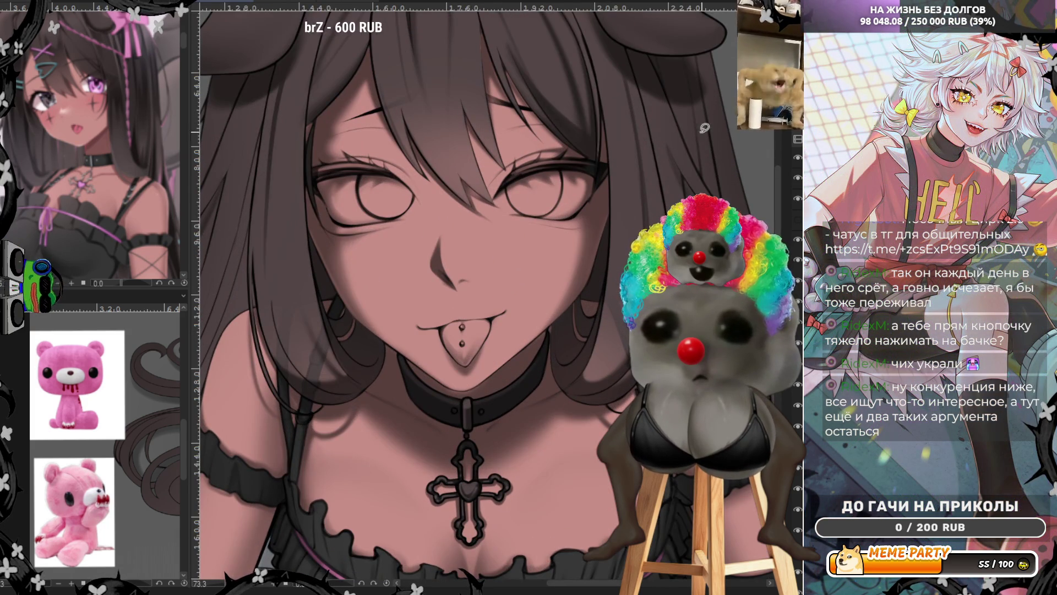
scroll(729, 131, "up", 1)
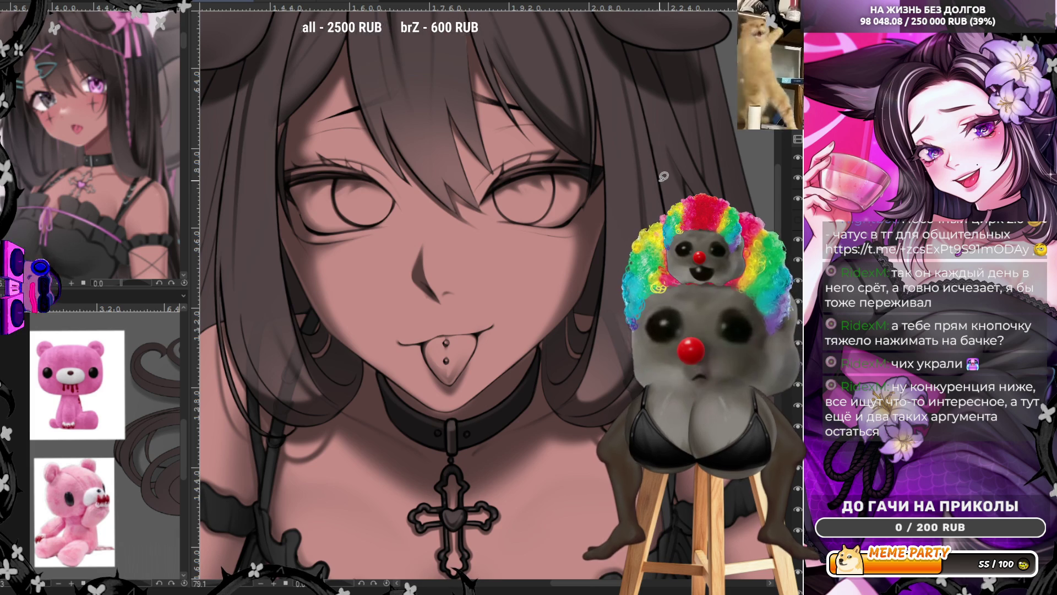
scroll(698, 109, "down", 2)
scroll(441, 46, "up", 3)
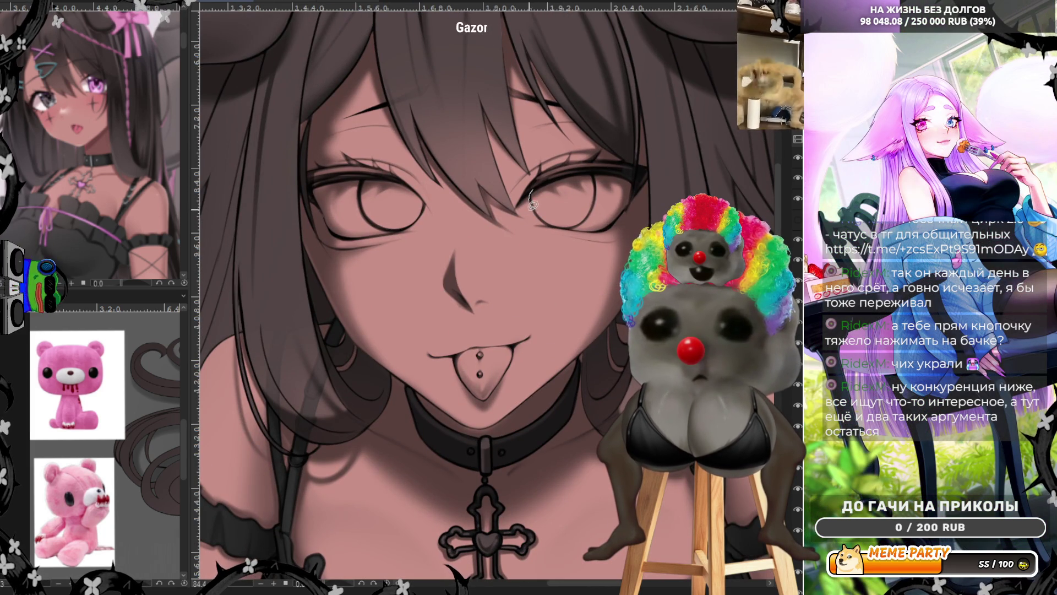
mouse_move(532, 190)
left_mouse_down()
mouse_move(575, 225)
mouse_move(596, 185)
mouse_move(599, 197)
left_mouse_up()
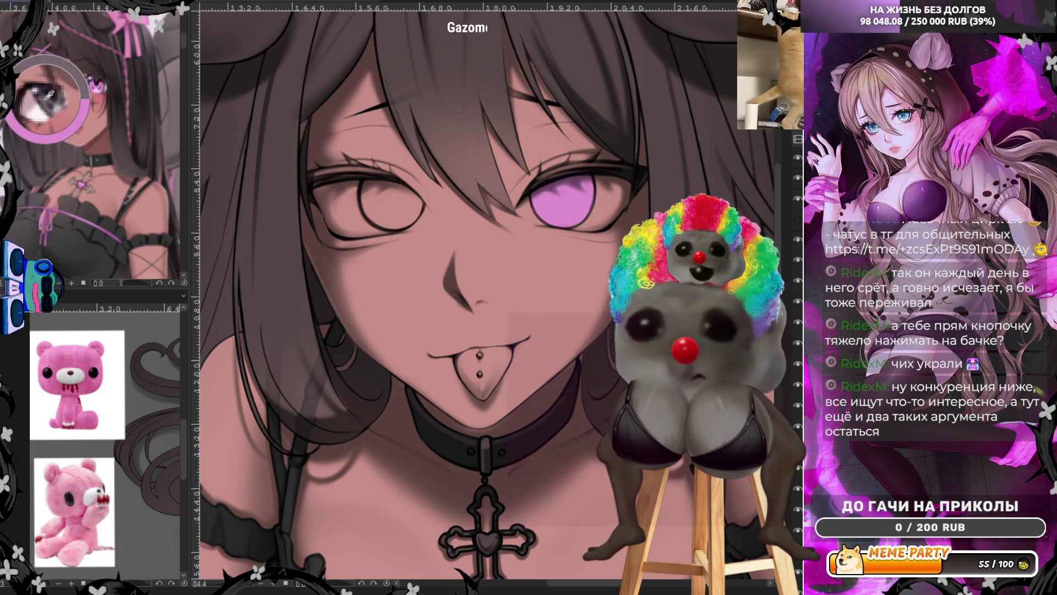
mouse_move(362, 178)
left_mouse_down()
mouse_move(418, 219)
mouse_move(361, 178)
mouse_move(400, 164)
left_mouse_up()
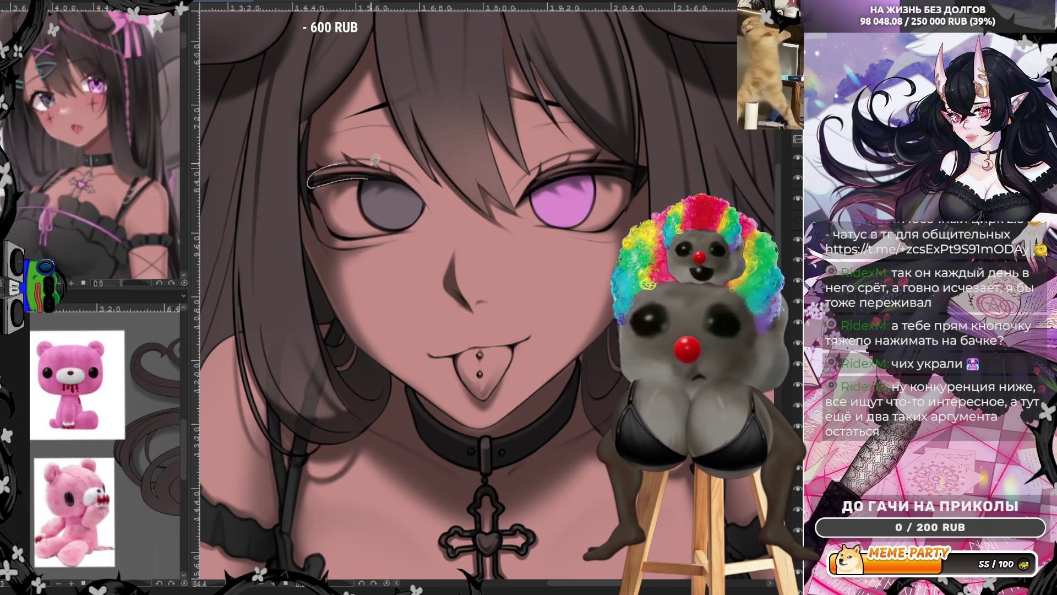
Select along the grey iris's edge, sample the reference pink, and begin outlining the tongue.
mouse_move(362, 177)
left_mouse_down()
mouse_move(368, 213)
mouse_move(408, 220)
left_mouse_up()
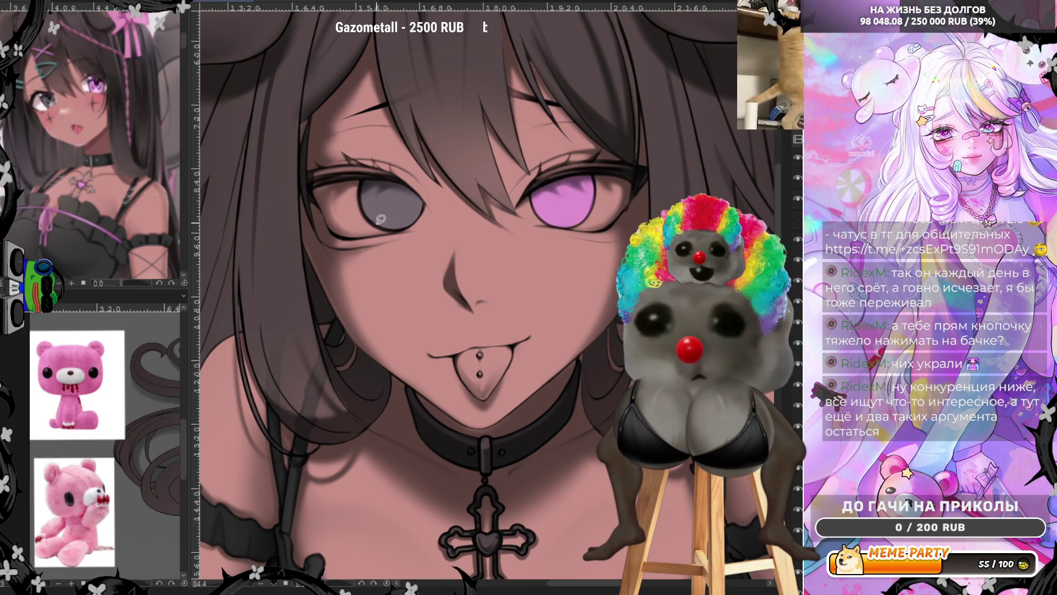
left_click(81, 122, "ctrl")
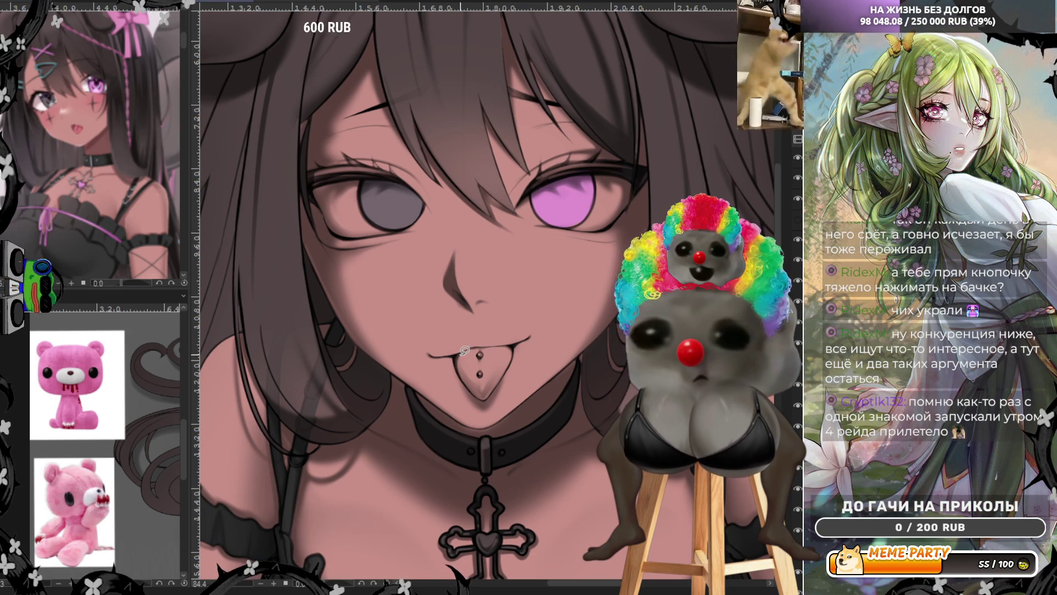
mouse_move(457, 355)
left_mouse_down()
mouse_move(470, 383)
mouse_move(514, 343)
mouse_move(484, 344)
left_mouse_up()
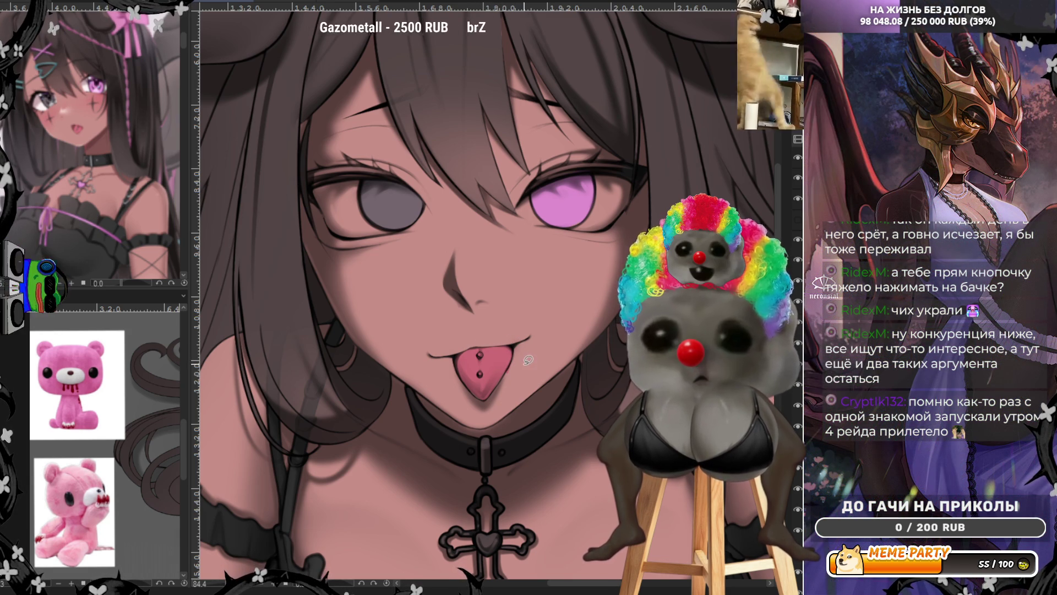
Outline and colour the tongue pink, then undo the trial tongue highlights and upper-lip strokes.
left_click_drag(513, 356, 505, 368)
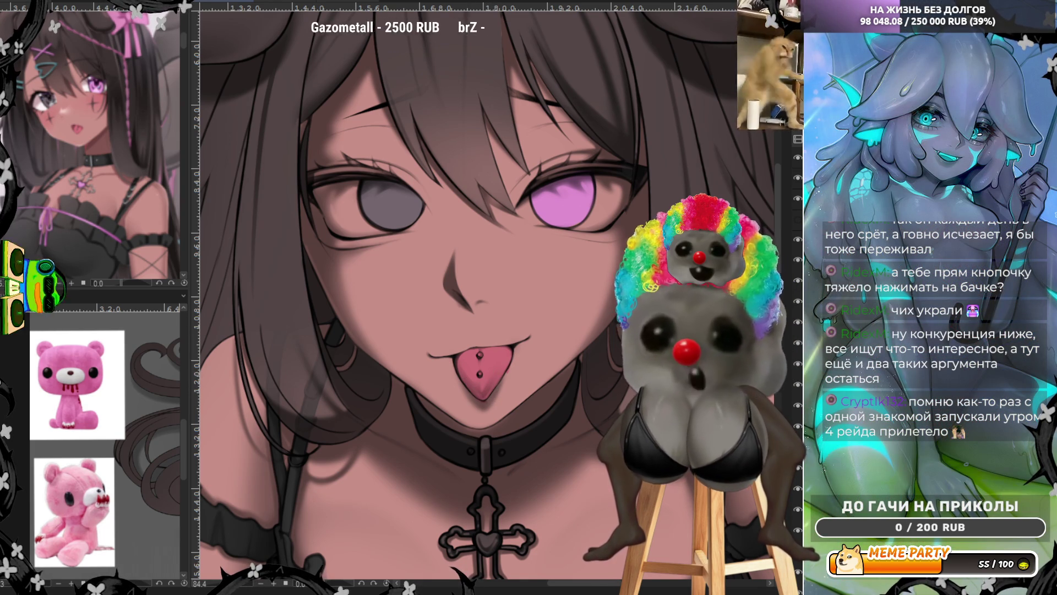
scroll(507, 363, "up", 4)
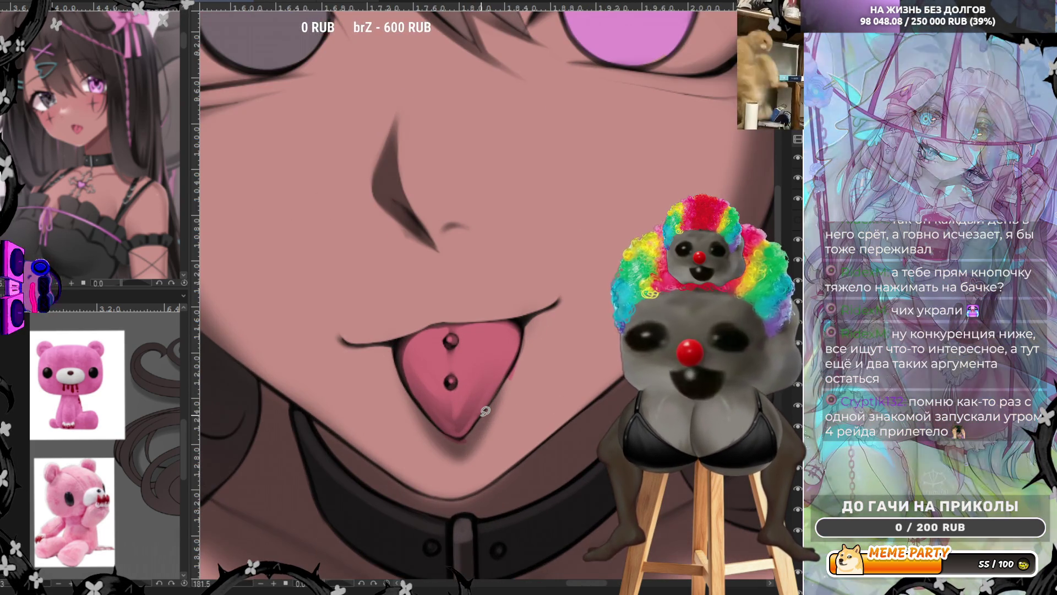
left_click_drag(456, 439, 478, 430)
key("ctrl+z")
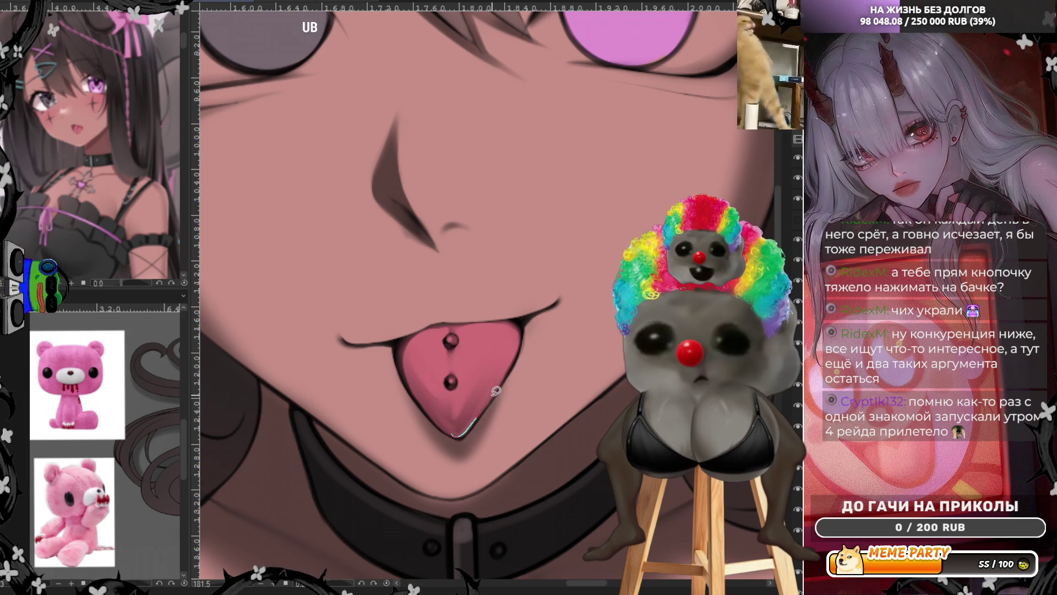
left_click_drag(476, 421, 496, 393)
key("ctrl+z")
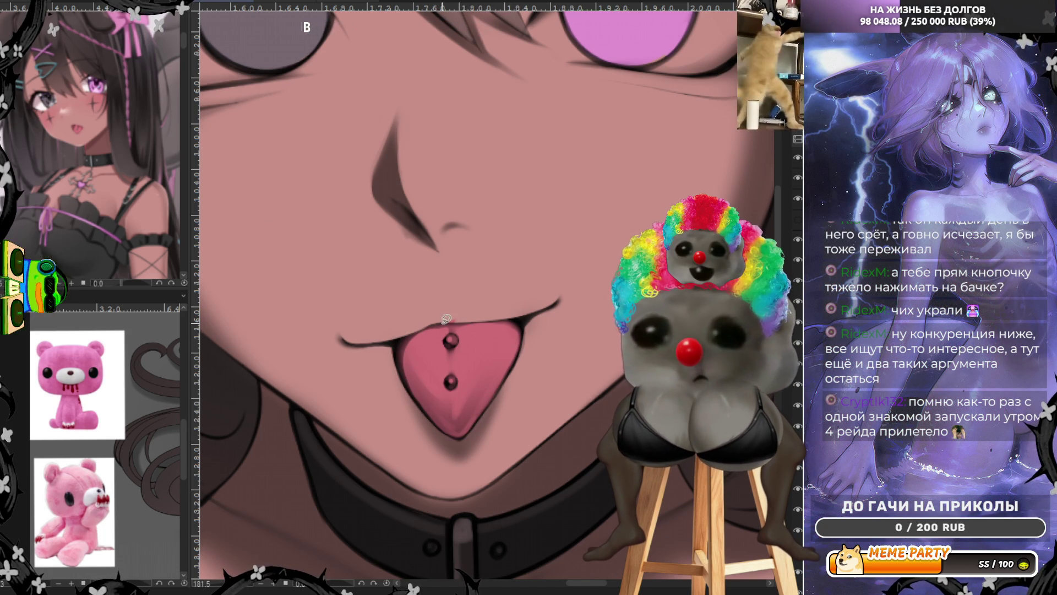
key("ctrl+z")
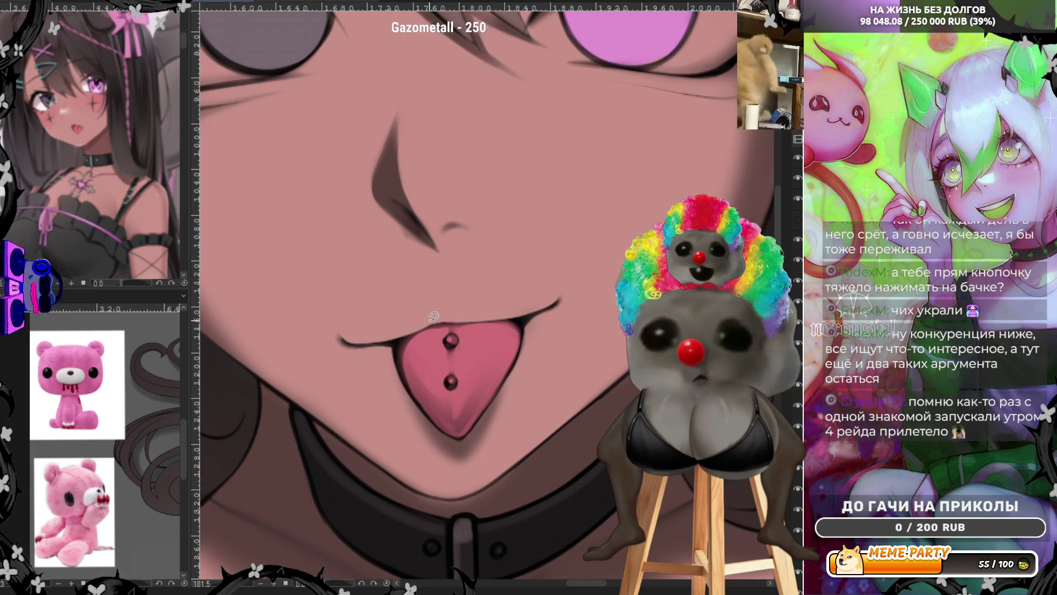
key("ctrl+z")
Select around the grey eye's rim and fill the pink eye's inner corner with white.
key("ctrl+minus")
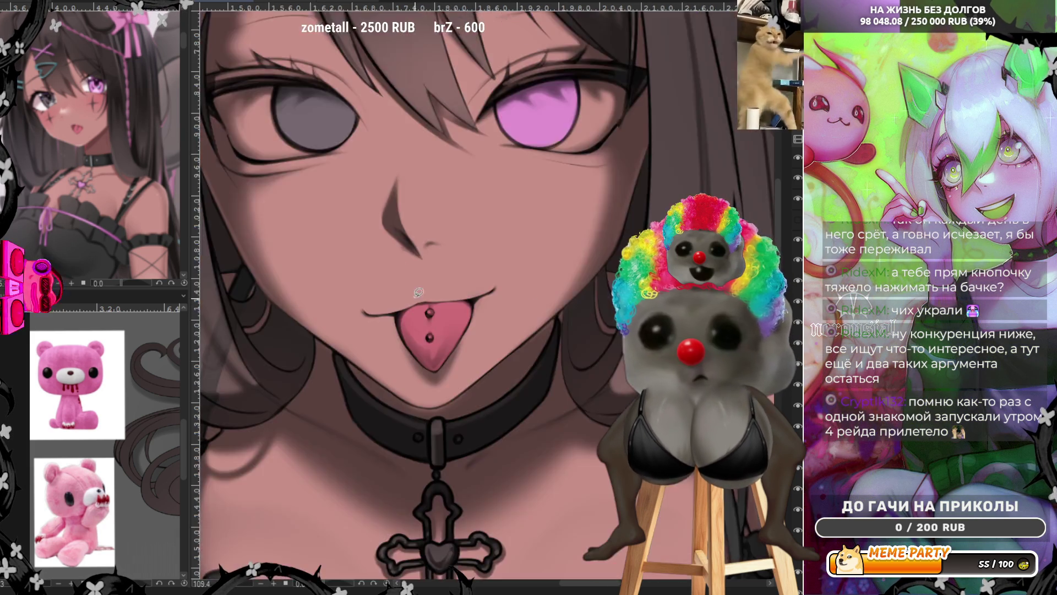
key("ctrl+minus")
key("ctrl+minus")
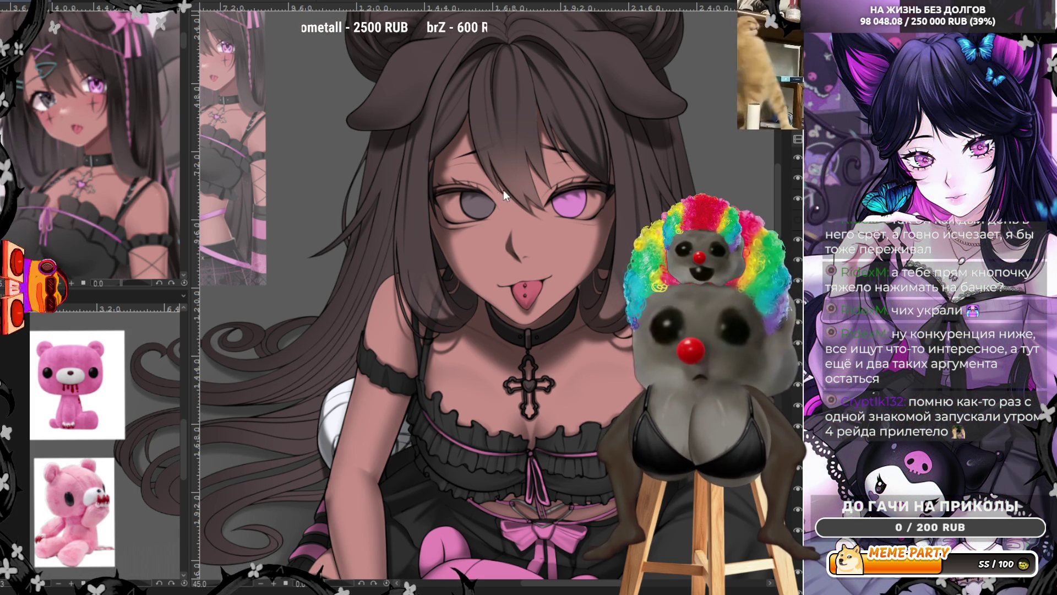
key("ctrl+plus")
key("ctrl+plus")
key("ctrl+plus")
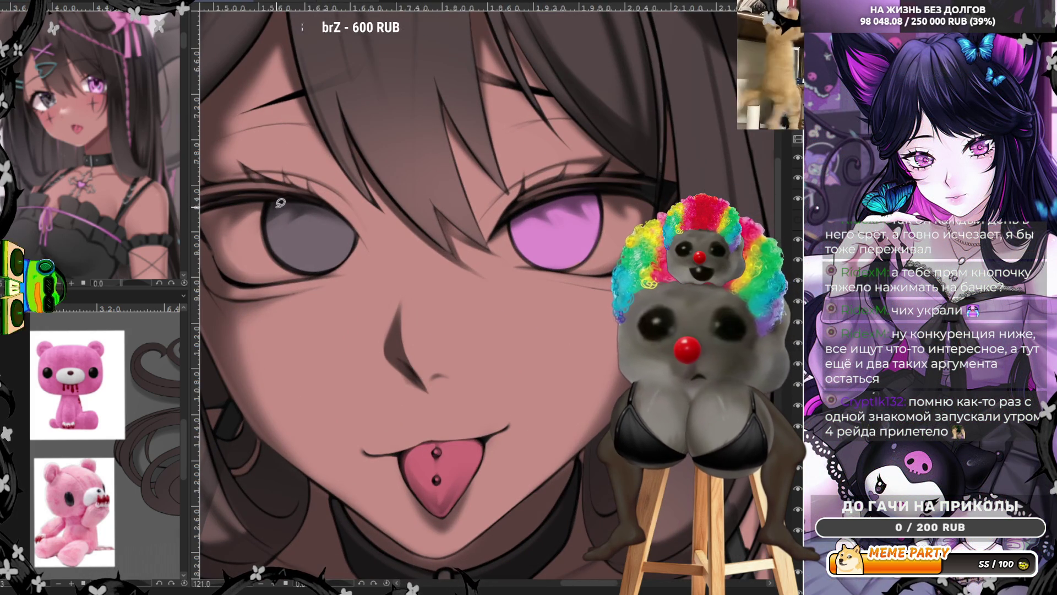
left_click_drag(203, 232, 269, 233)
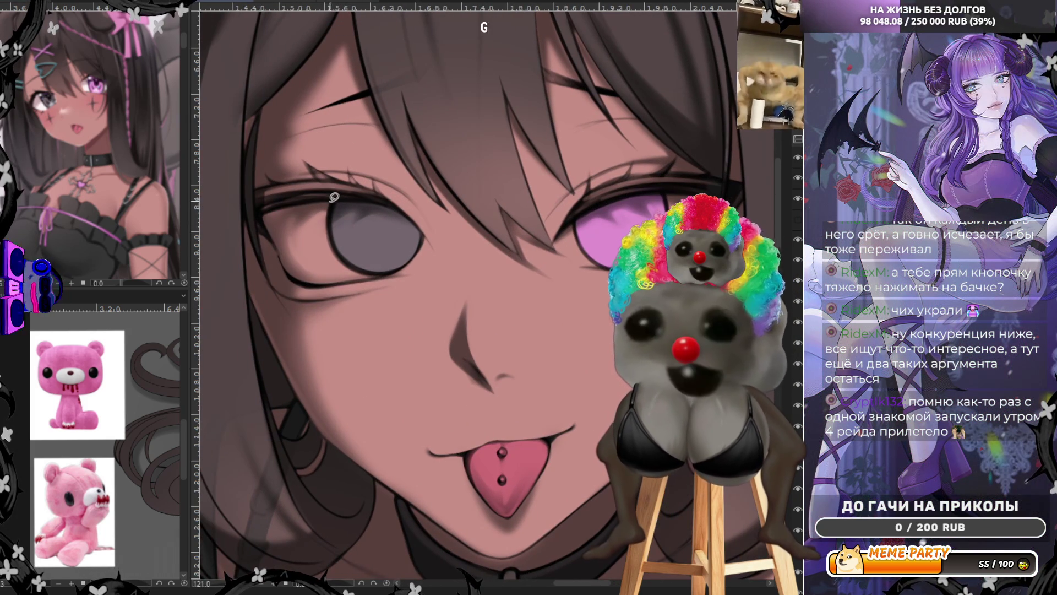
mouse_move(337, 200)
left_mouse_down()
mouse_move(331, 283)
mouse_move(398, 270)
mouse_move(429, 227)
left_mouse_up()
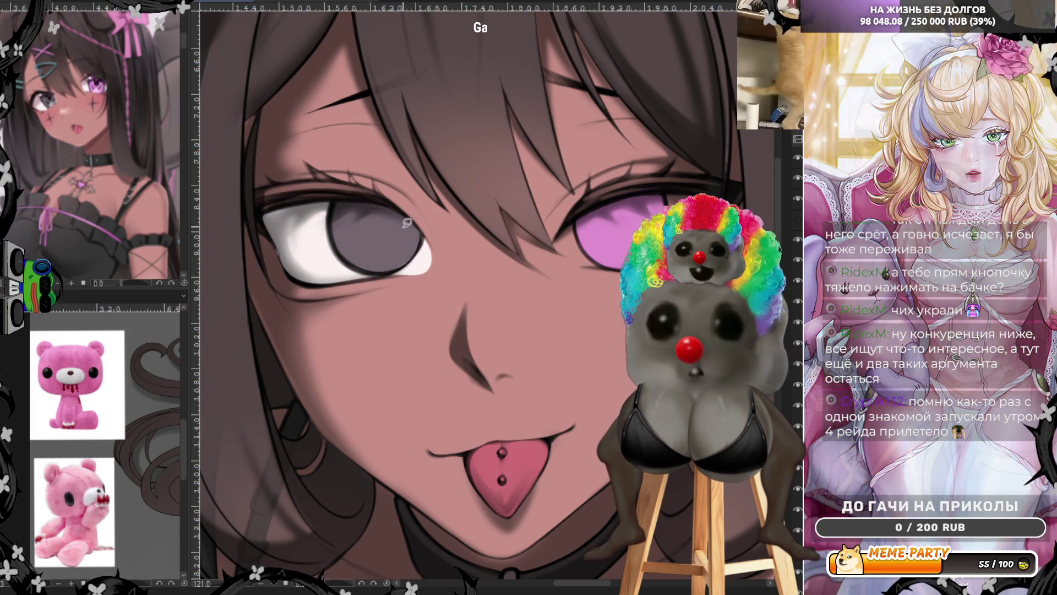
mouse_move(572, 221)
left_mouse_down()
mouse_move(576, 266)
mouse_move(624, 270)
left_mouse_up()
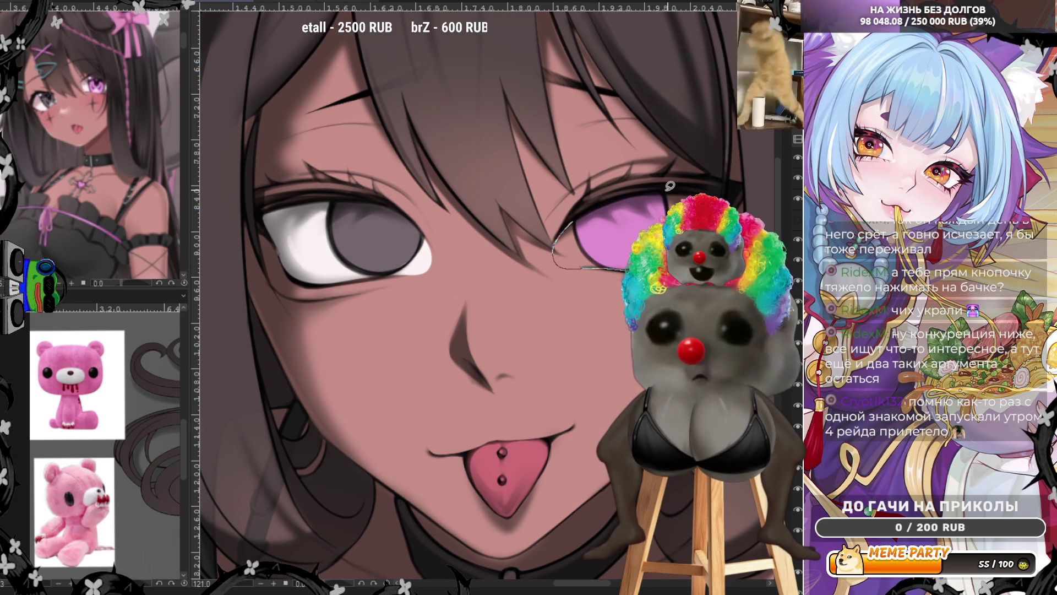
left_click_drag(684, 185, 683, 187)
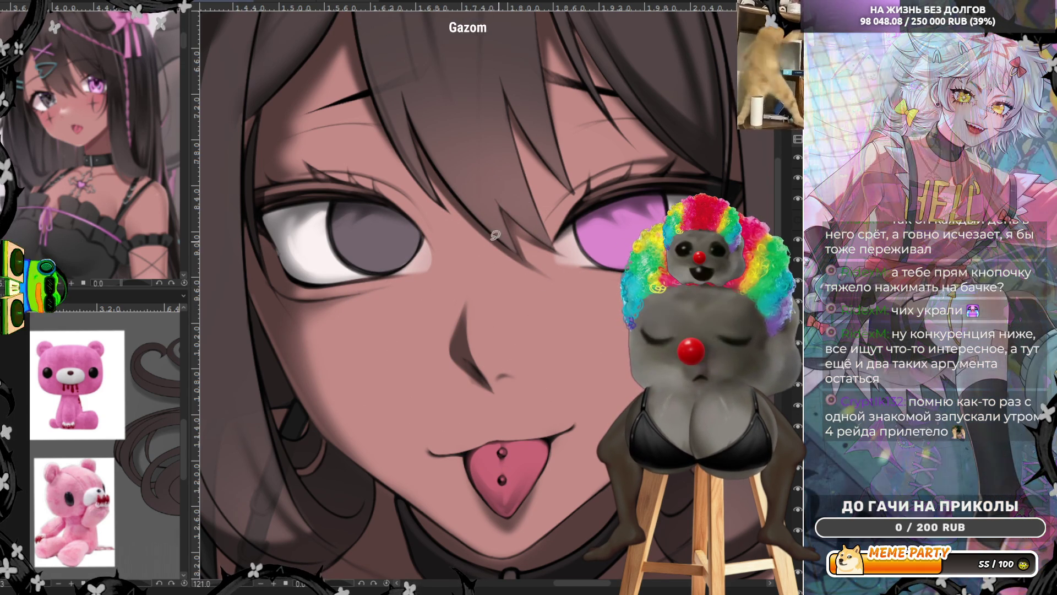
scroll(342, 374, "down", 5)
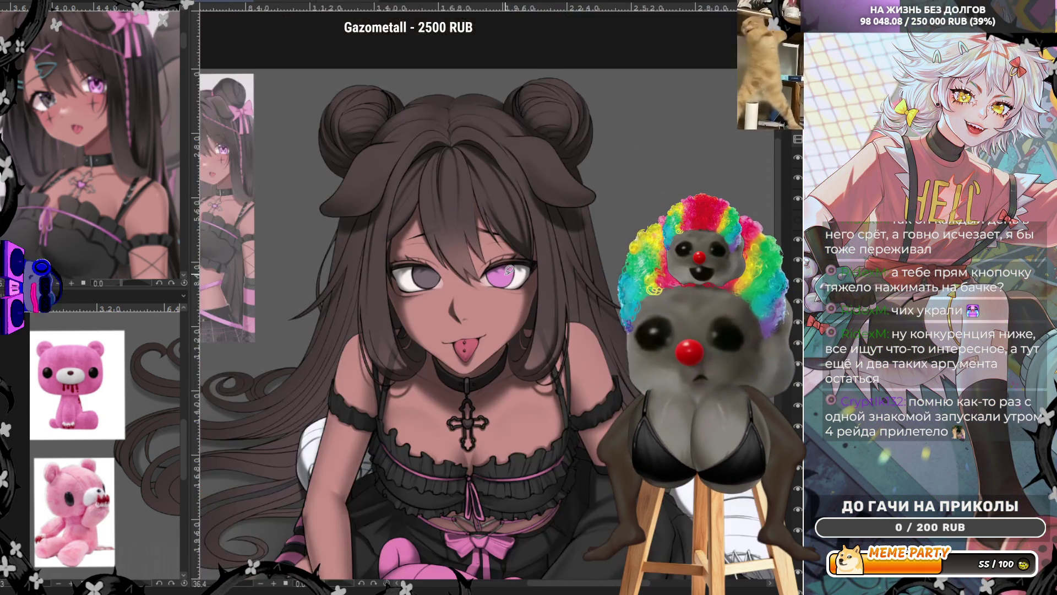
scroll(482, 222, "down", 2)
scroll(493, 326, "up", 3)
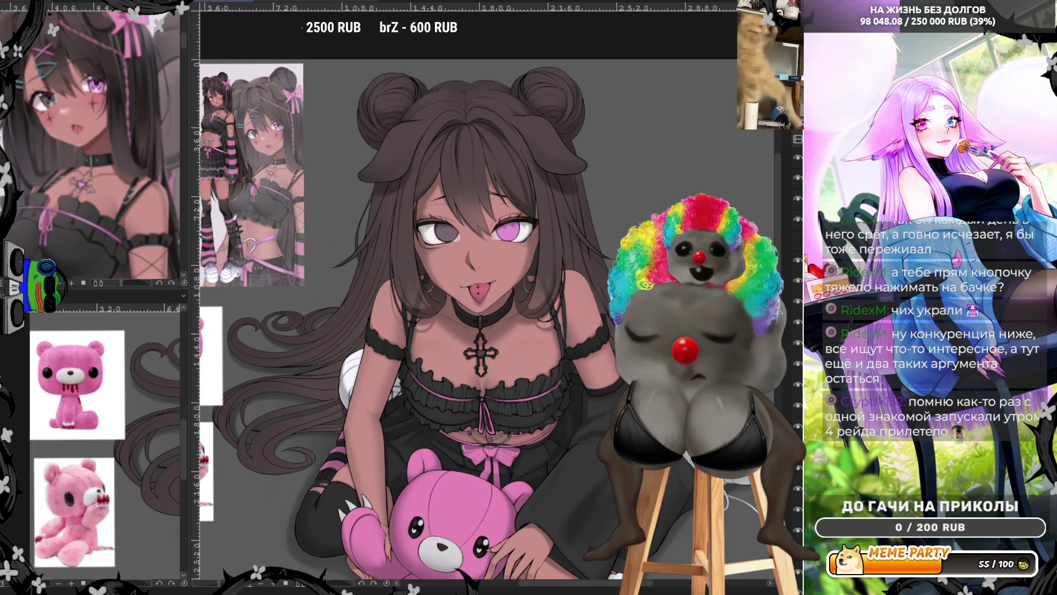
key("alt+Delete")
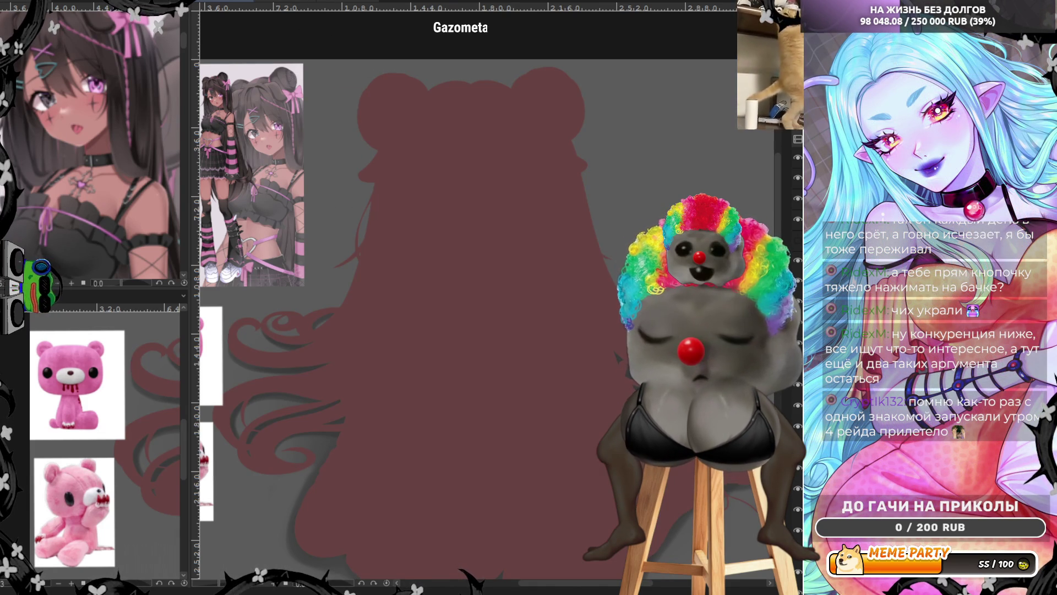
key("ctrl+z")
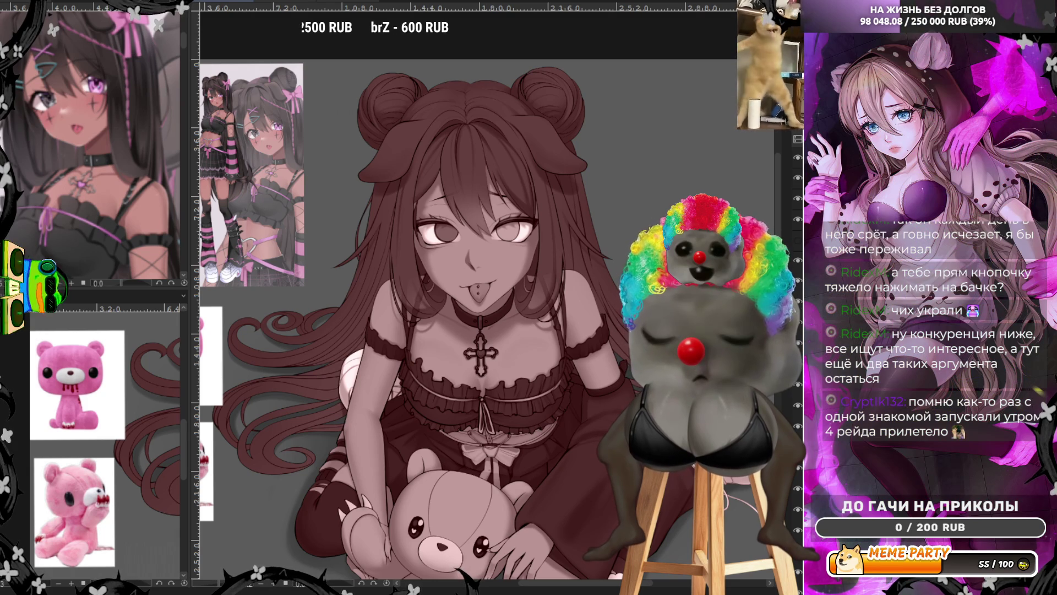
key("ctrl+z")
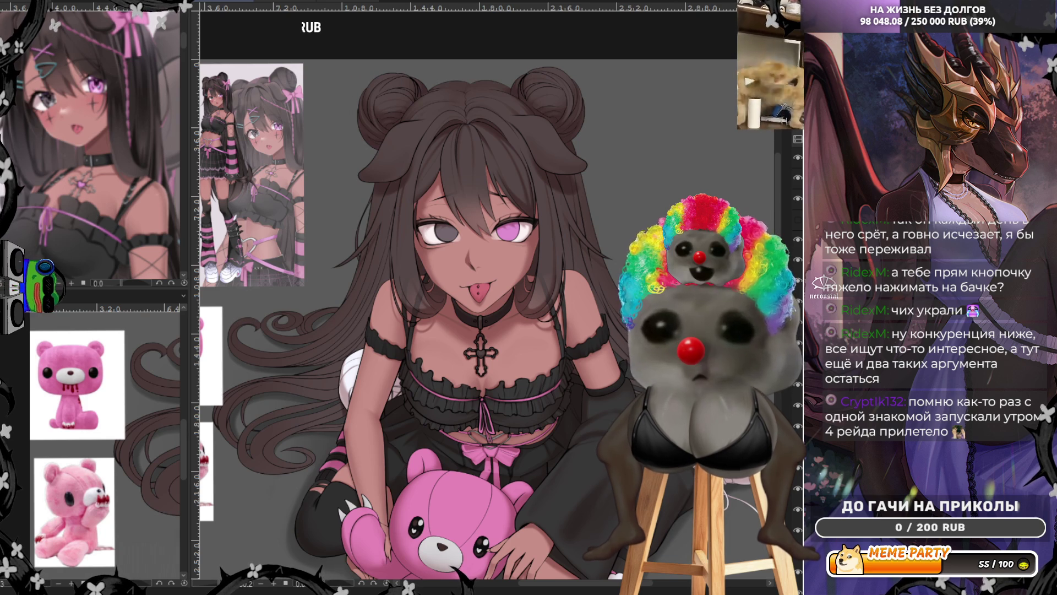
scroll(516, 380, "down", 3)
scroll(516, 380, "up", 2)
scroll(516, 380, "up", 3)
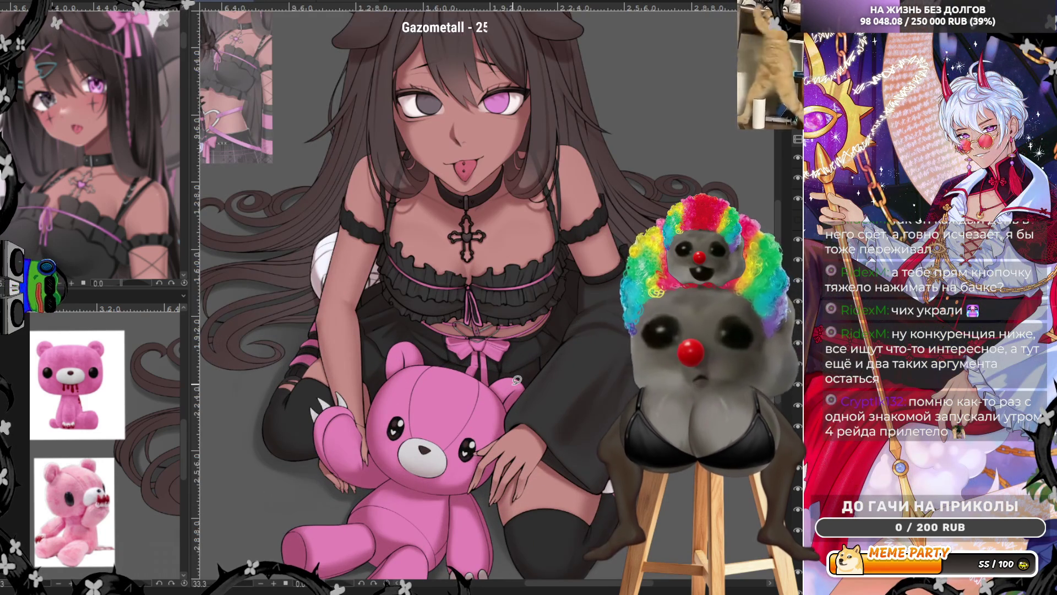
scroll(516, 380, "up", 2)
scroll(495, 389, "up", 2)
scroll(485, 394, "up", 1)
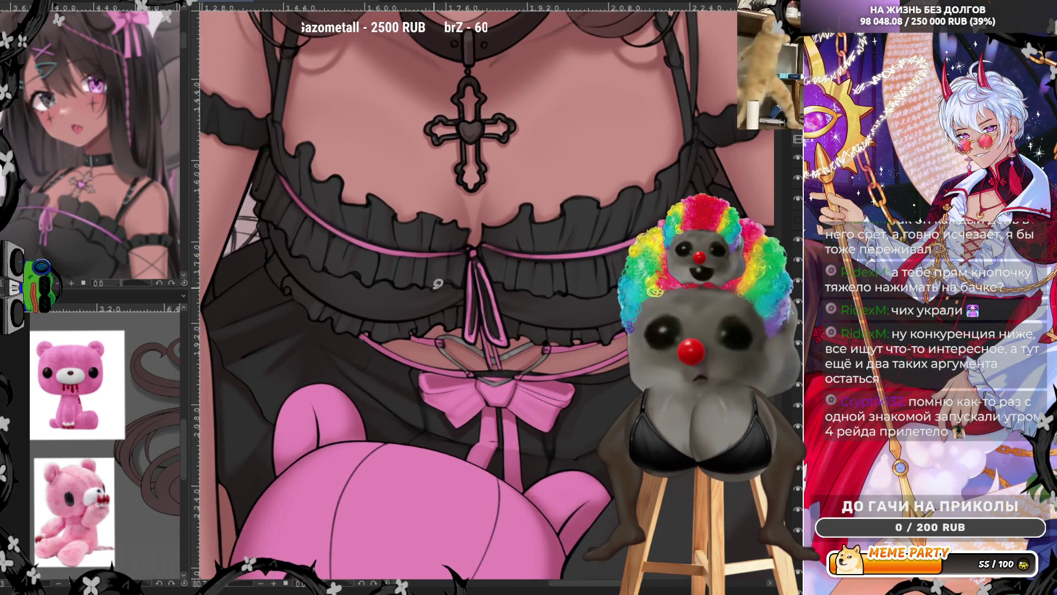
scroll(483, 396, "down", 2)
scroll(483, 396, "down", 2)
scroll(495, 330, "down", 2)
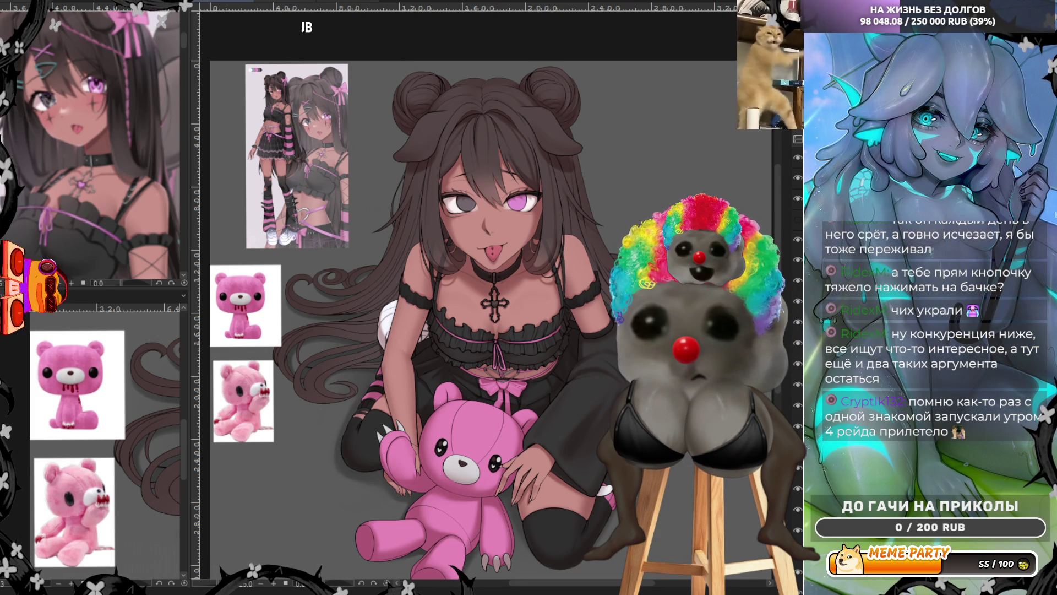
scroll(335, 136, "down", 2)
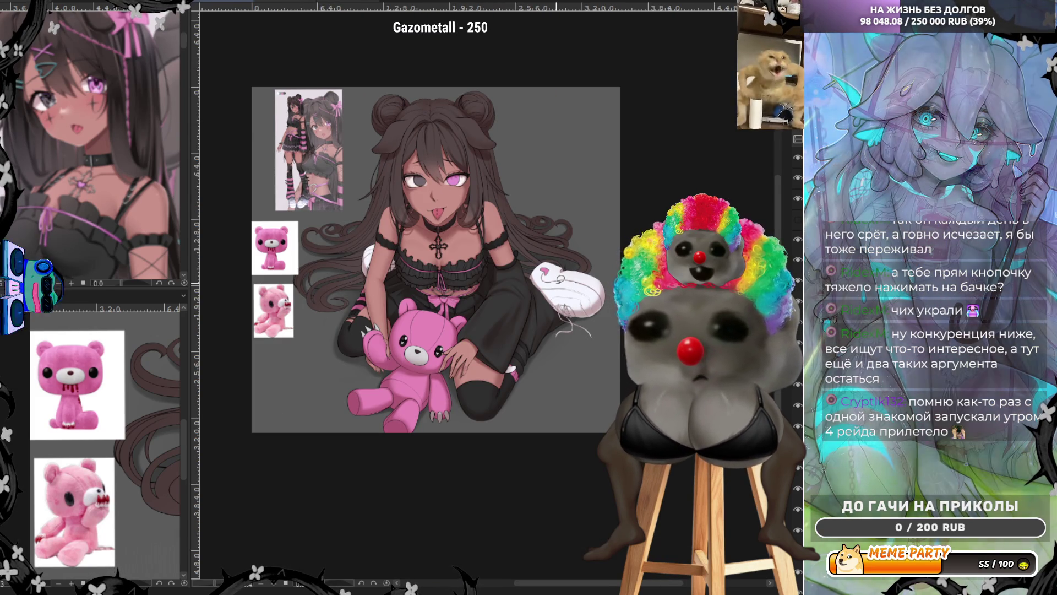
scroll(545, 209, "up", 1)
scroll(556, 215, "up", 1)
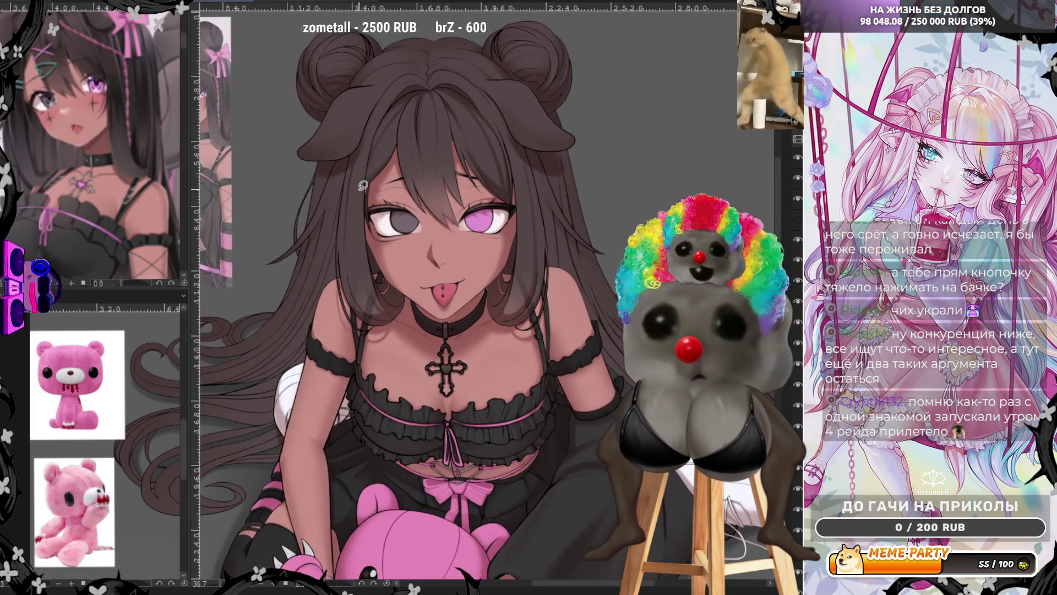
scroll(567, 221, "up", 1)
scroll(581, 225, "up", 1)
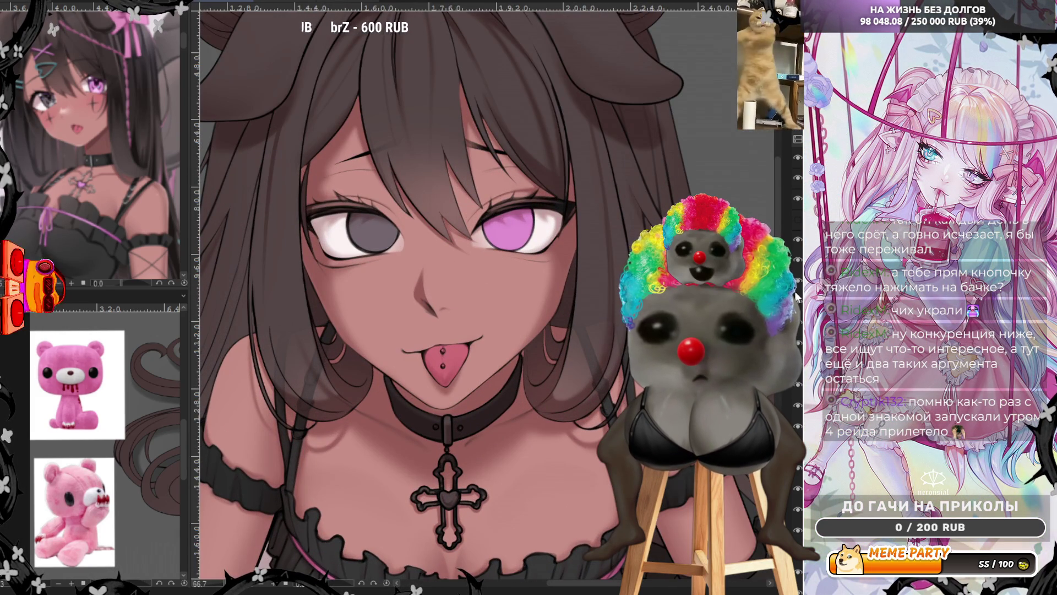
scroll(449, 249, "up", 1)
scroll(449, 249, "up", 1)
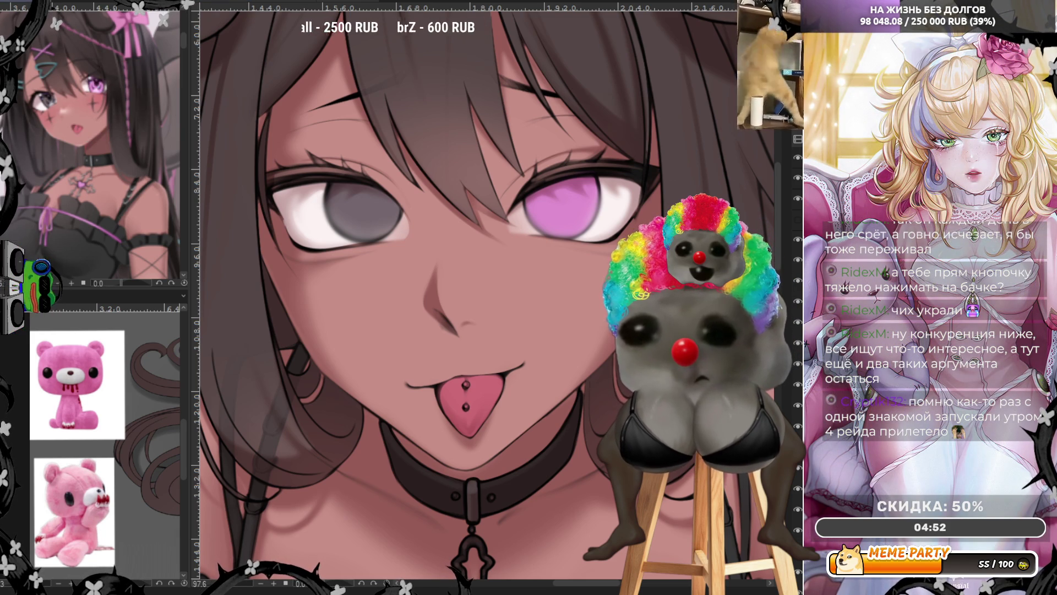
scroll(389, 276, "down", 1)
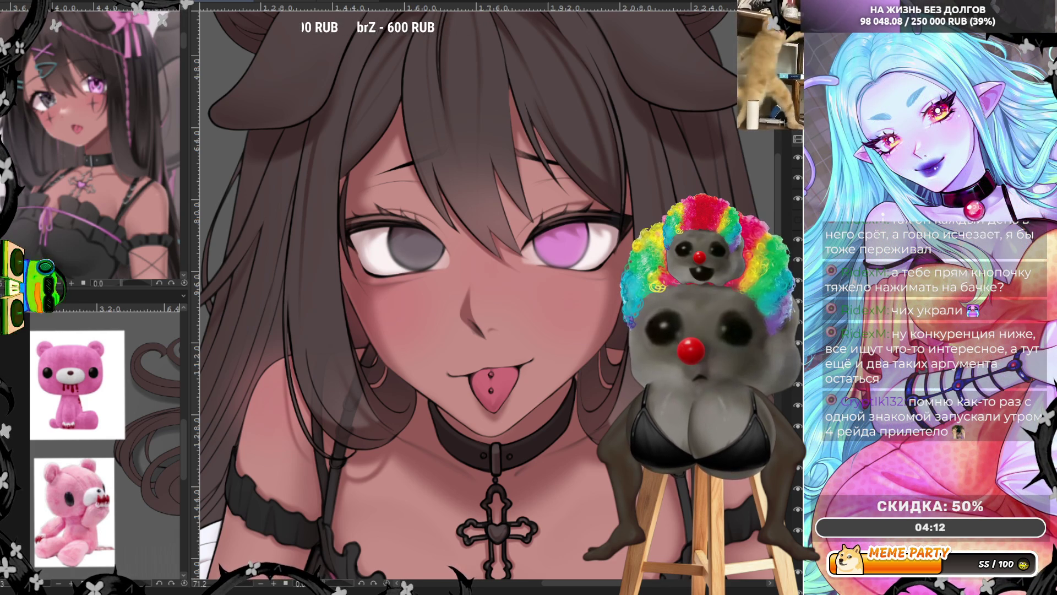
key("ctrl+0")
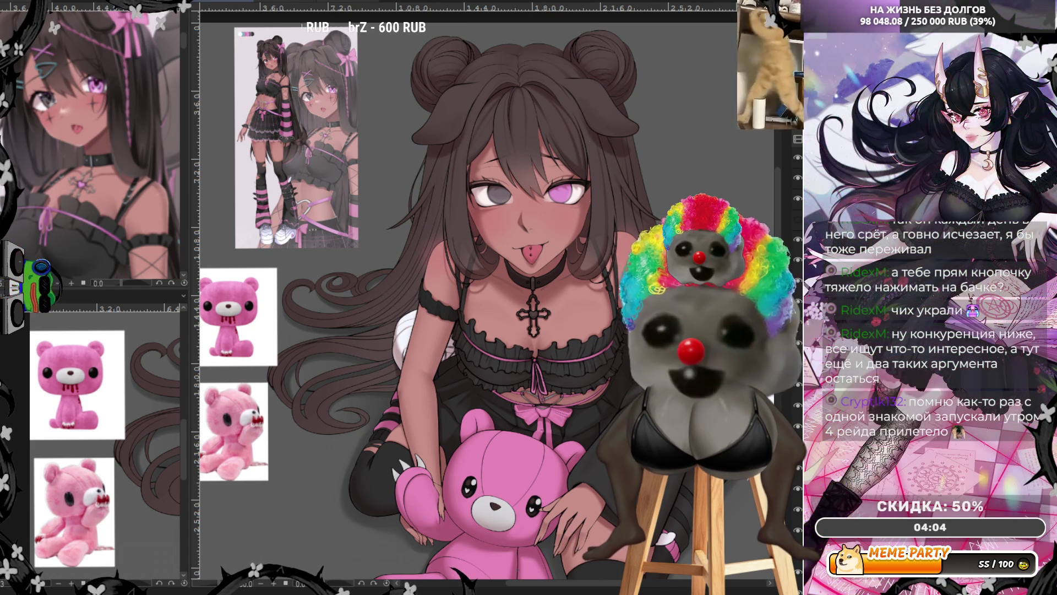
key("ctrl+shift+d")
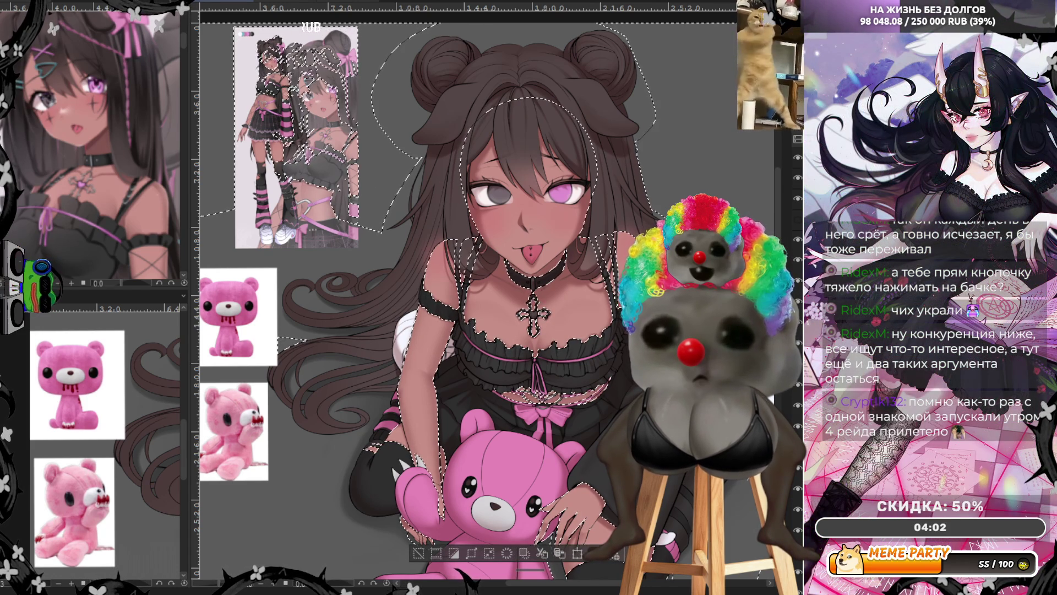
key("ctrl+d")
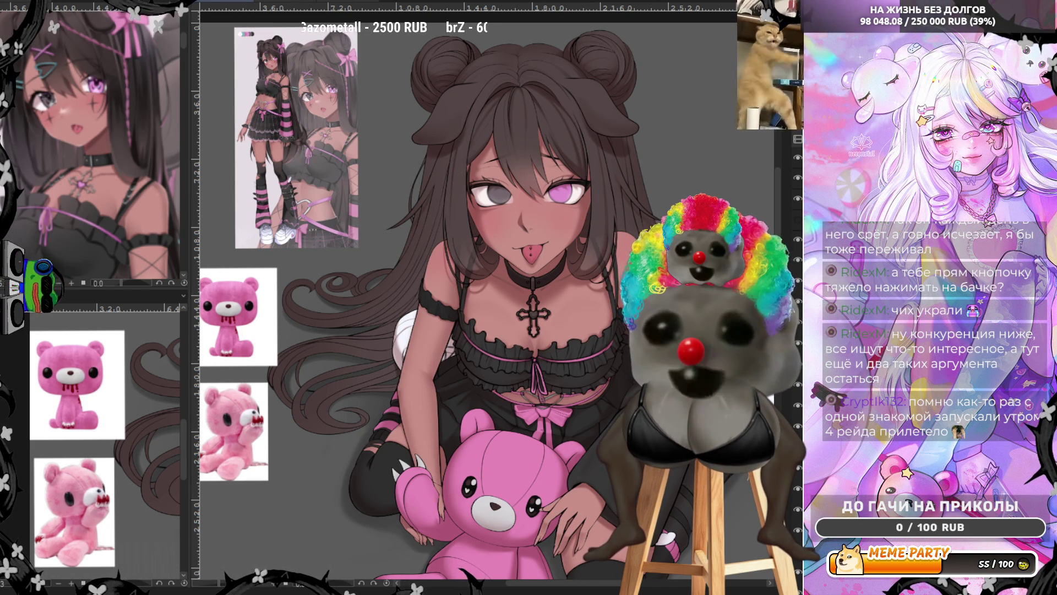
scroll(633, 237, "up", 2)
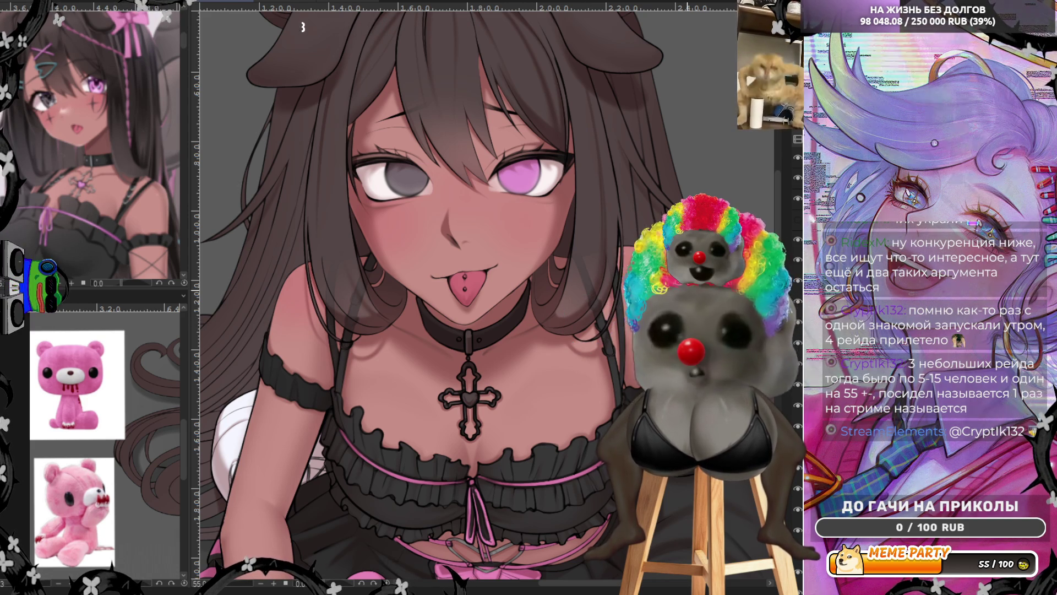
scroll(588, 321, "down", 5)
scroll(596, 253, "up", 5)
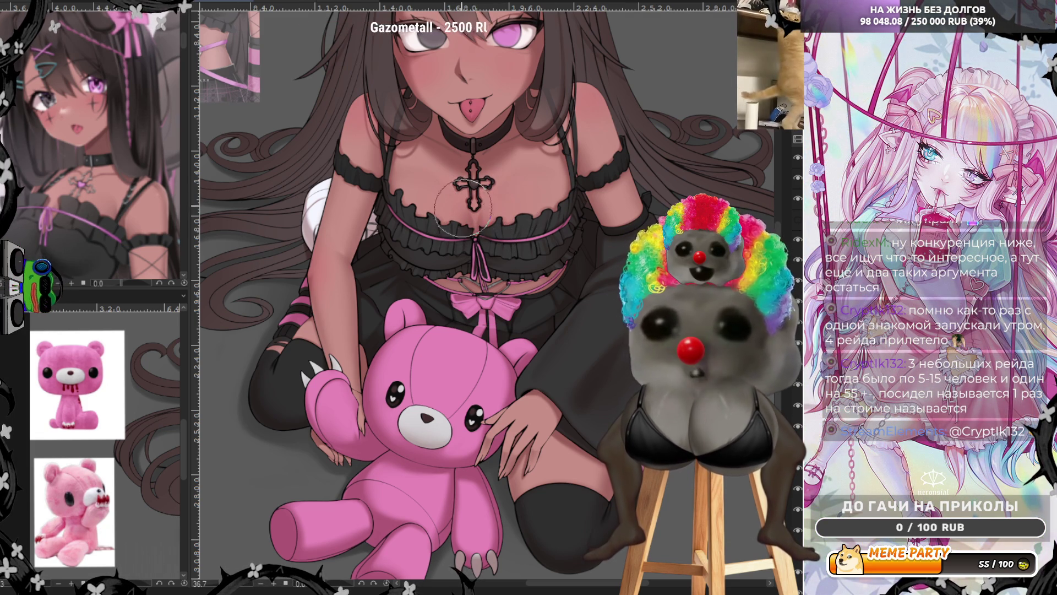
key("ctrl+0")
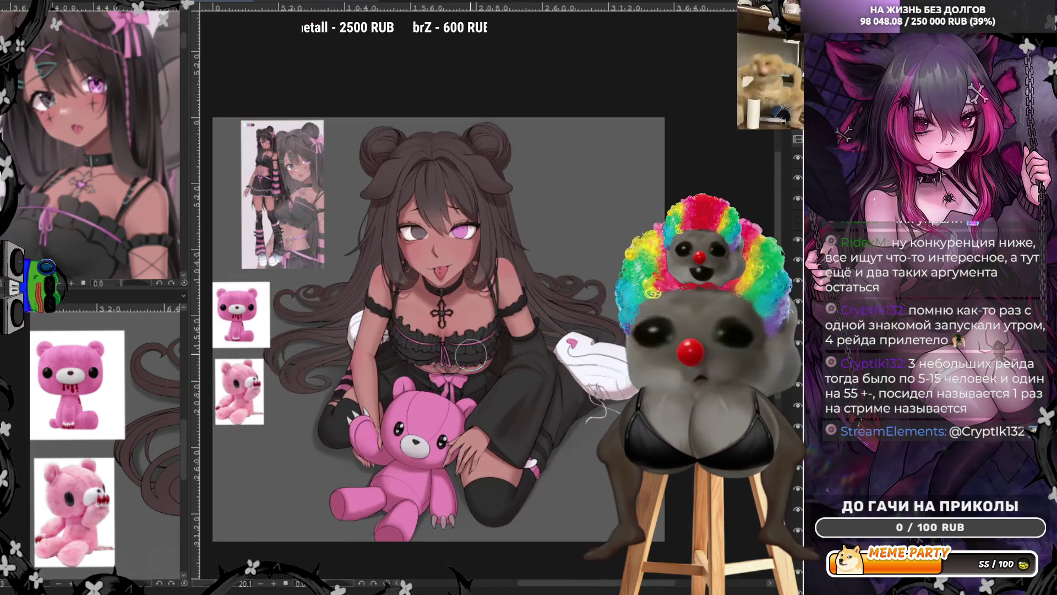
scroll(470, 492, "up", 2)
scroll(469, 491, "up", 2)
scroll(468, 490, "up", 2)
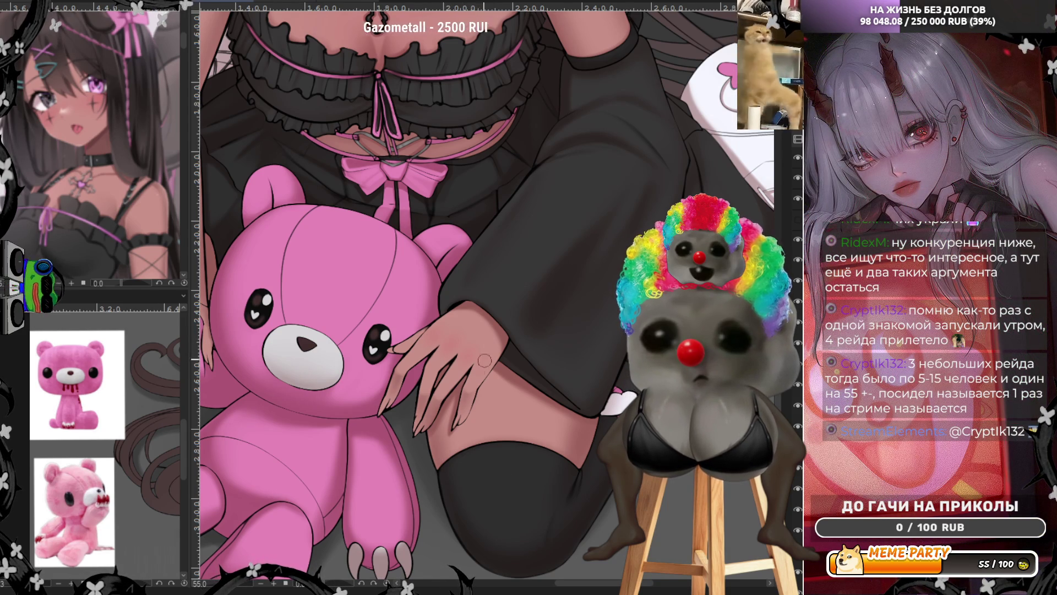
scroll(468, 370, "down", 3)
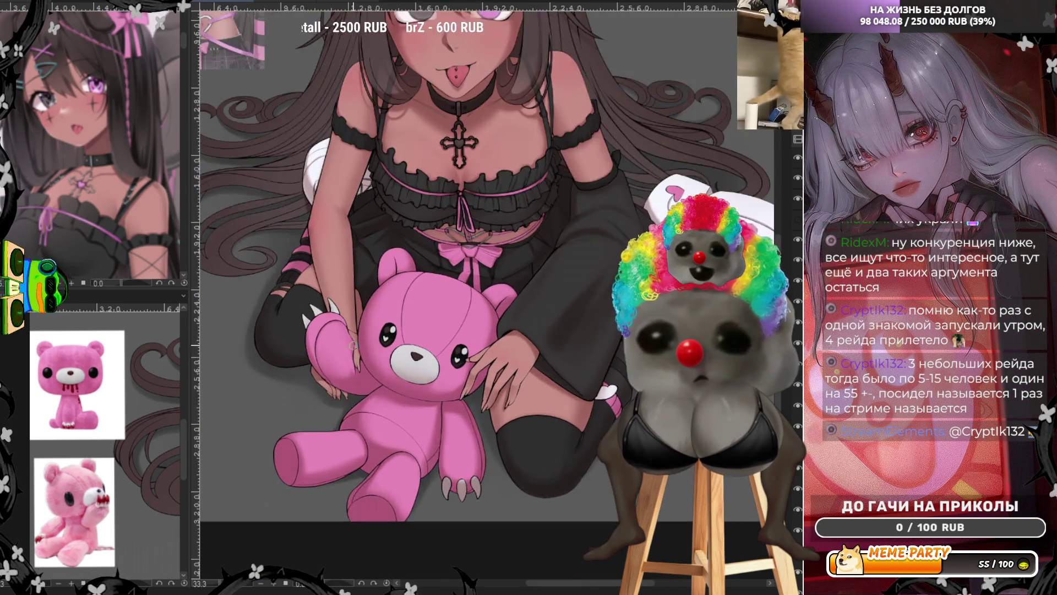
scroll(195, 431, "up", 5)
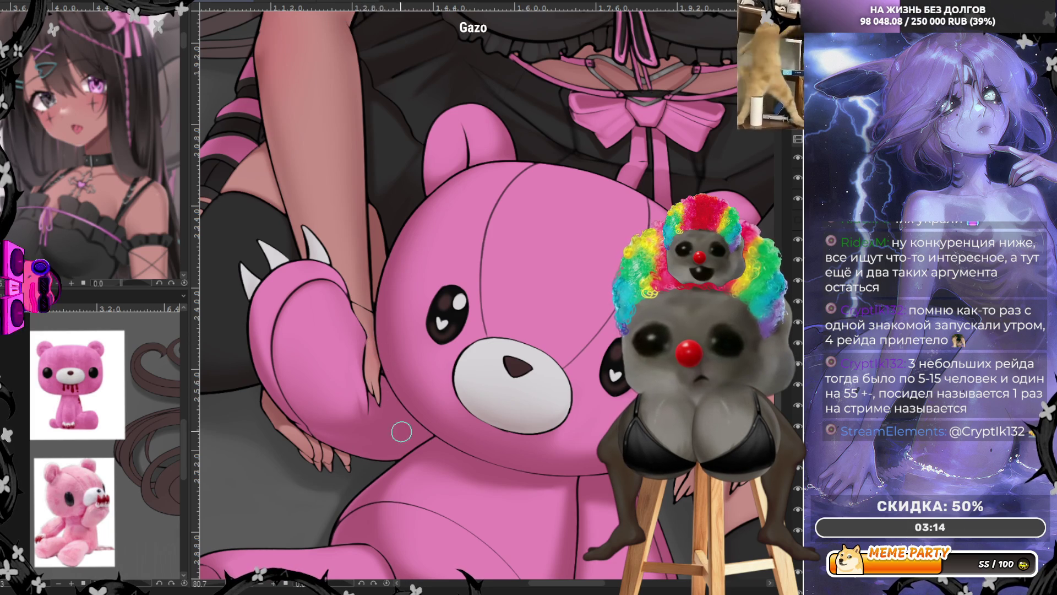
scroll(358, 432, "down", 5)
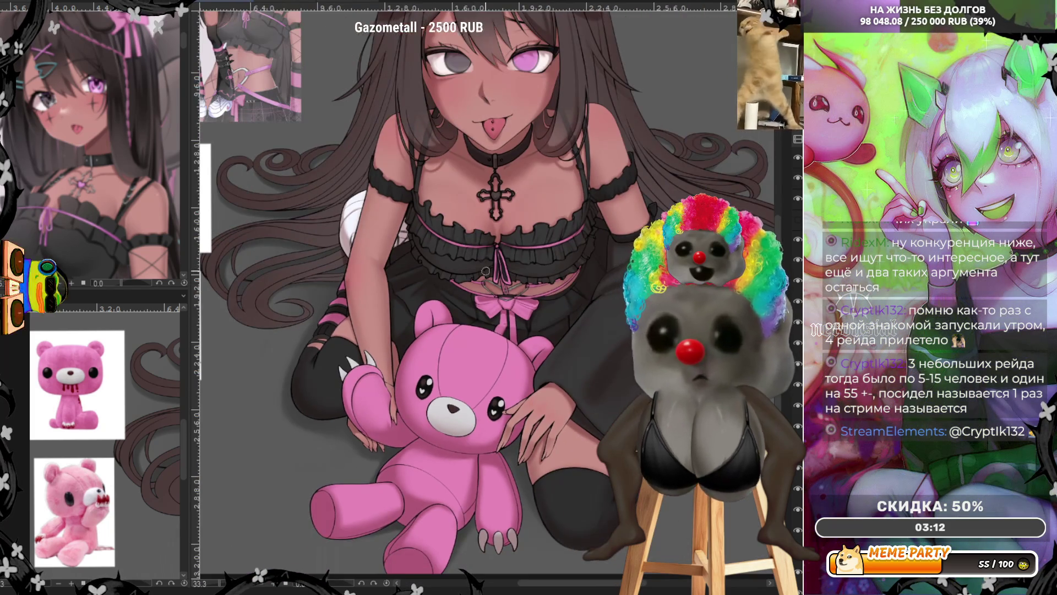
scroll(507, 265, "up", 3)
scroll(501, 283, "up", 2)
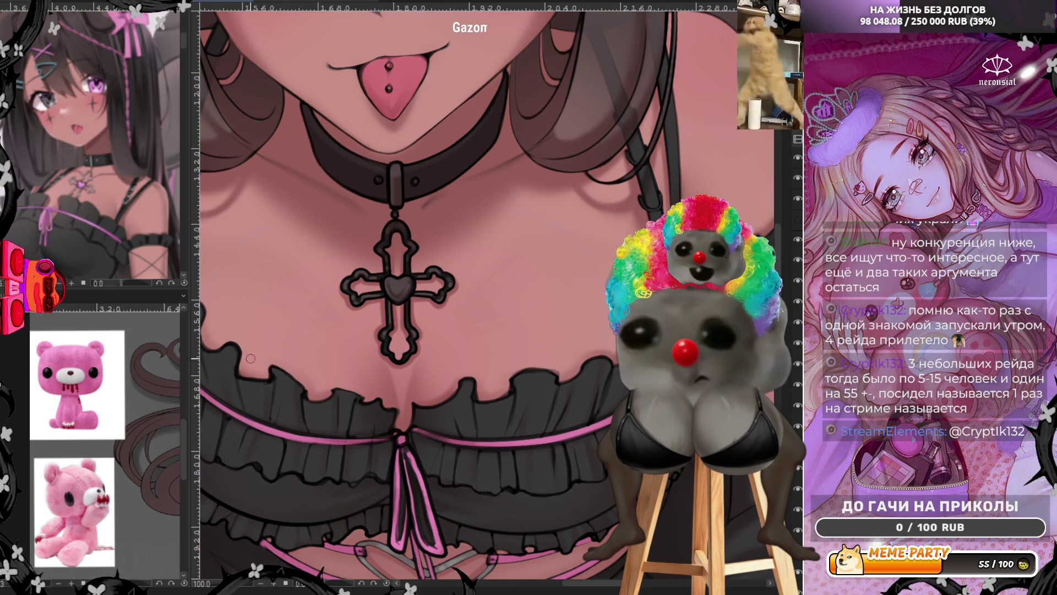
scroll(515, 339, "down", 3)
scroll(514, 340, "down", 2)
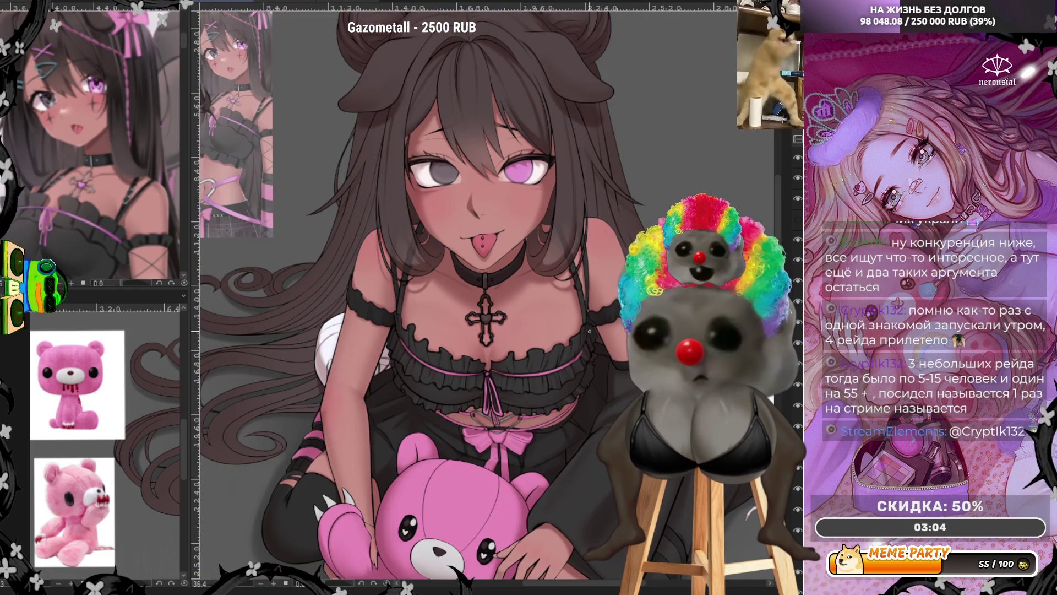
scroll(514, 340, "up", 1)
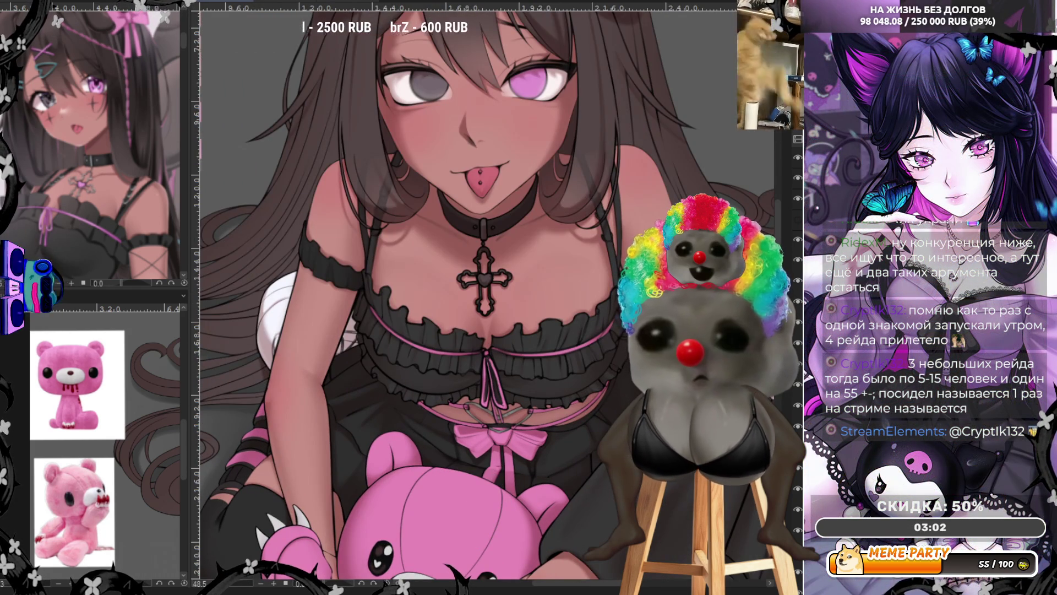
scroll(502, 280, "up", 2)
scroll(503, 281, "up", 3)
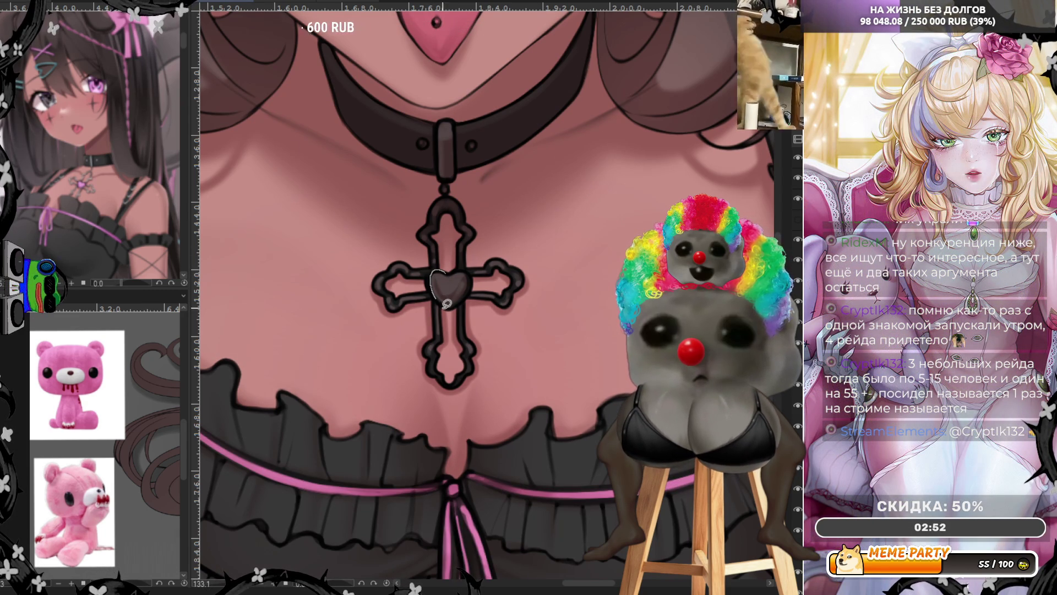
Fill the cross pendant's central heart pink and add grey highlights along its arms and top.
left_click_drag(473, 268, 459, 268)
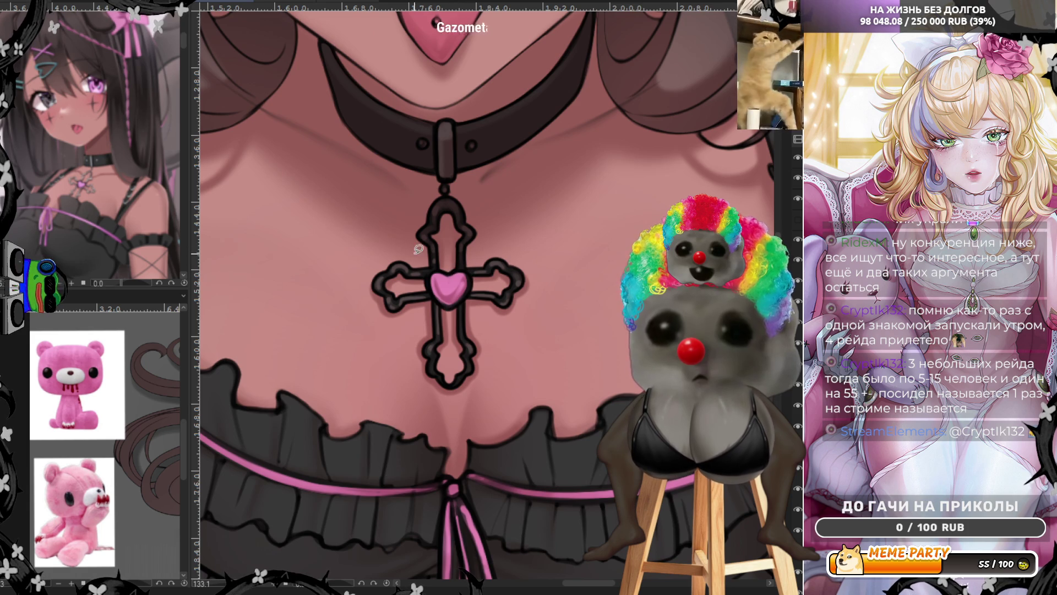
key("ctrl+minus")
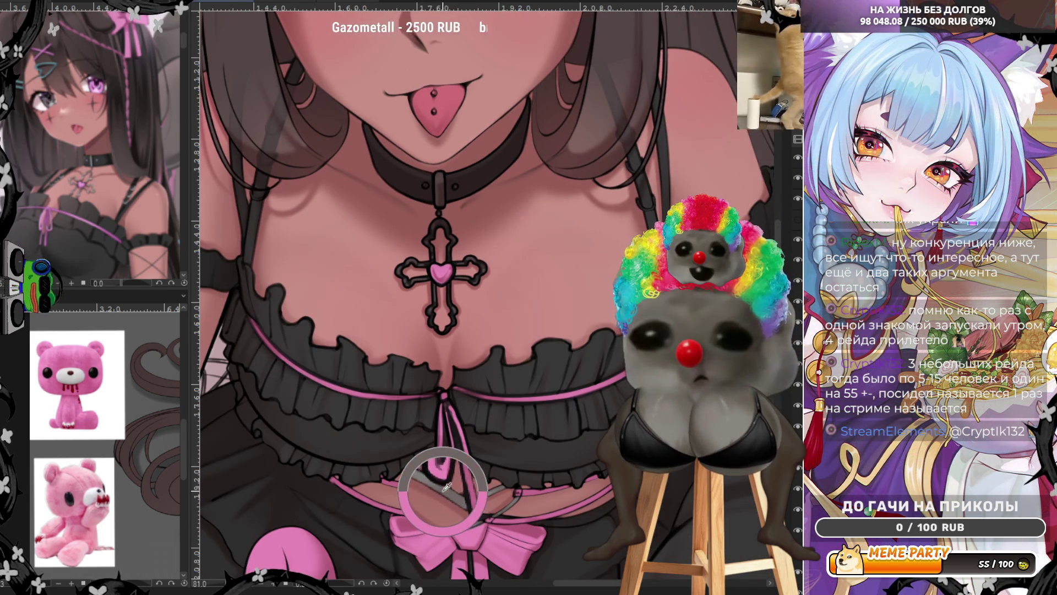
scroll(427, 255, "up", 3)
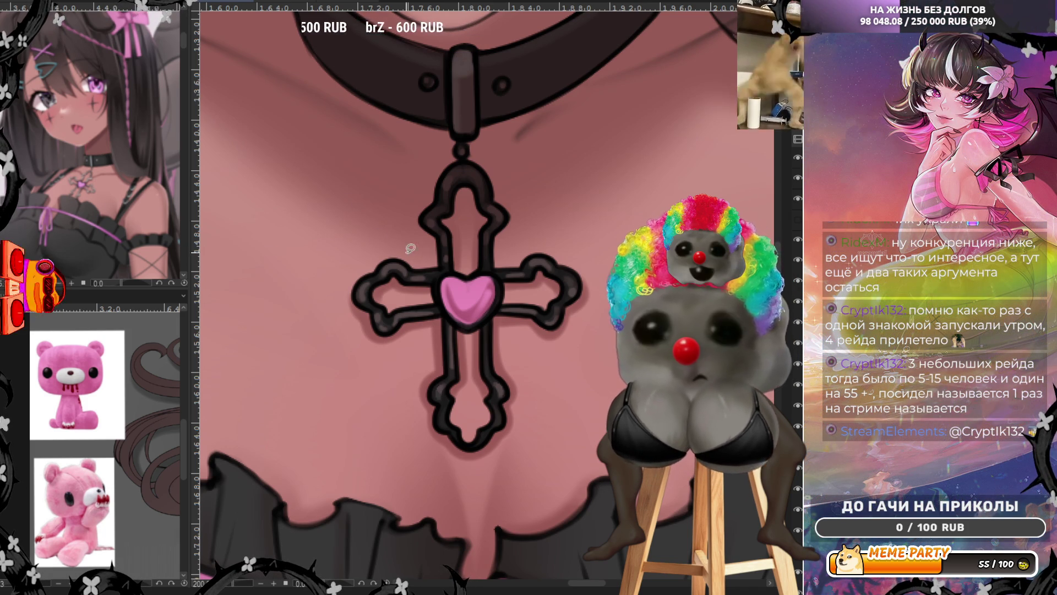
left_click_drag(407, 269, 475, 258)
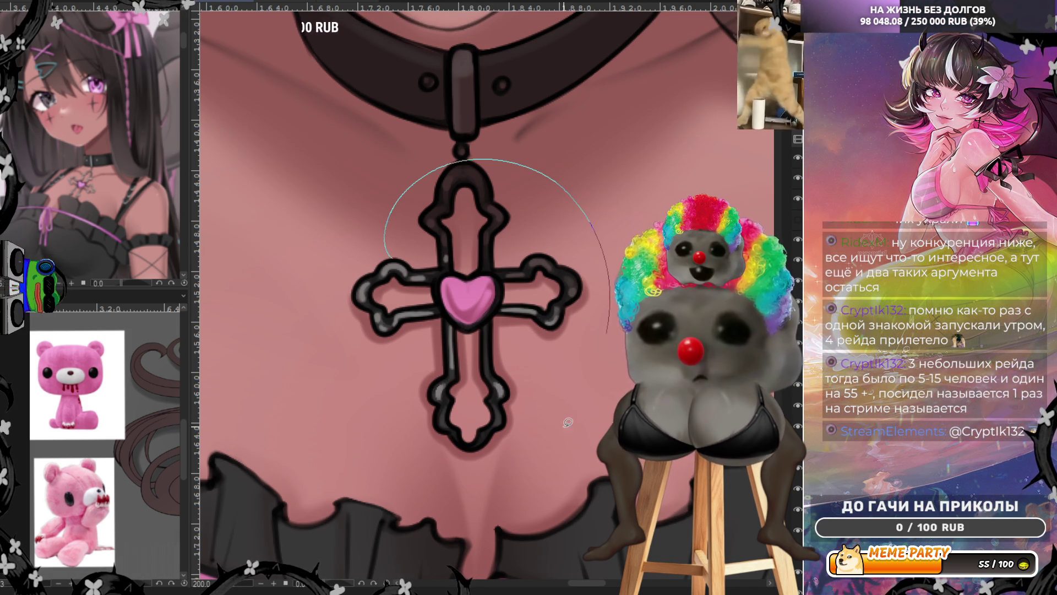
left_click_drag(576, 410, 380, 343)
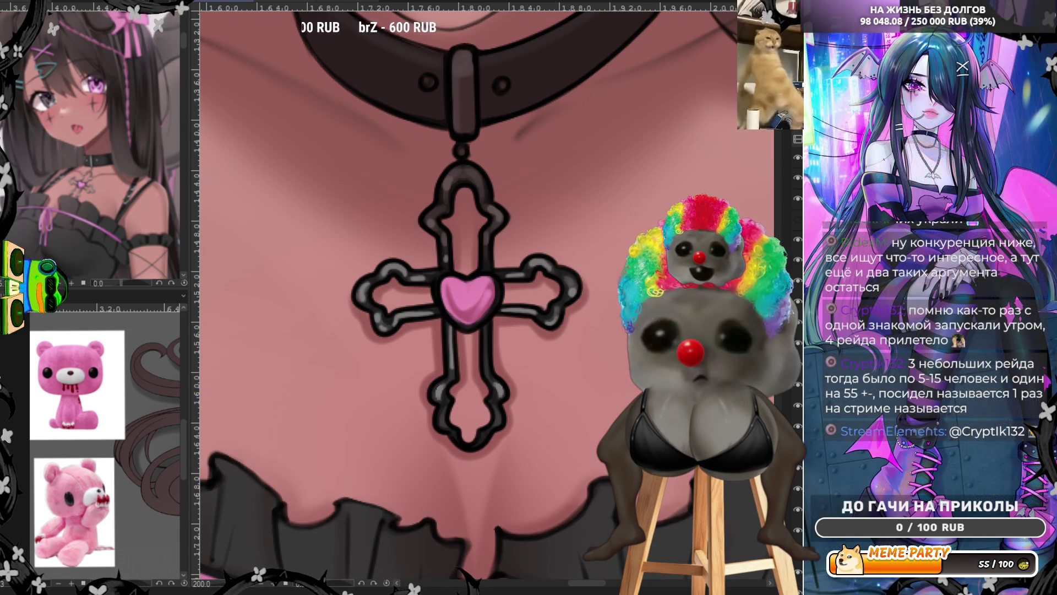
Highlight the choker buckle, turn the strap from brown to black, and add a white collar highlight.
scroll(499, 226, "down", 5)
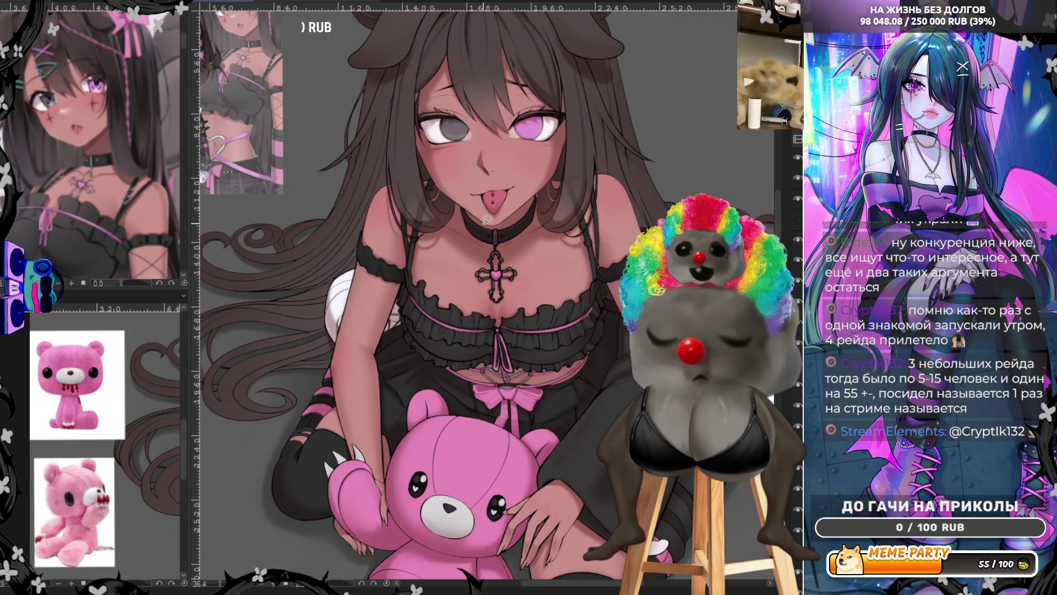
scroll(498, 227, "up", 3)
scroll(498, 226, "up", 3)
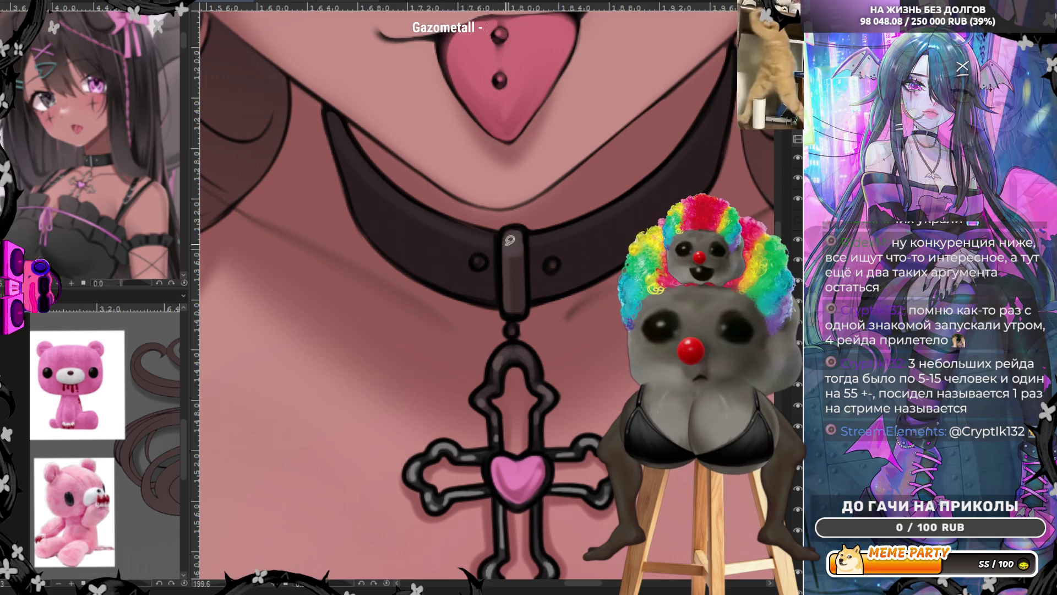
mouse_move(506, 226)
left_mouse_down()
mouse_move(501, 242)
mouse_move(530, 220)
left_mouse_up()
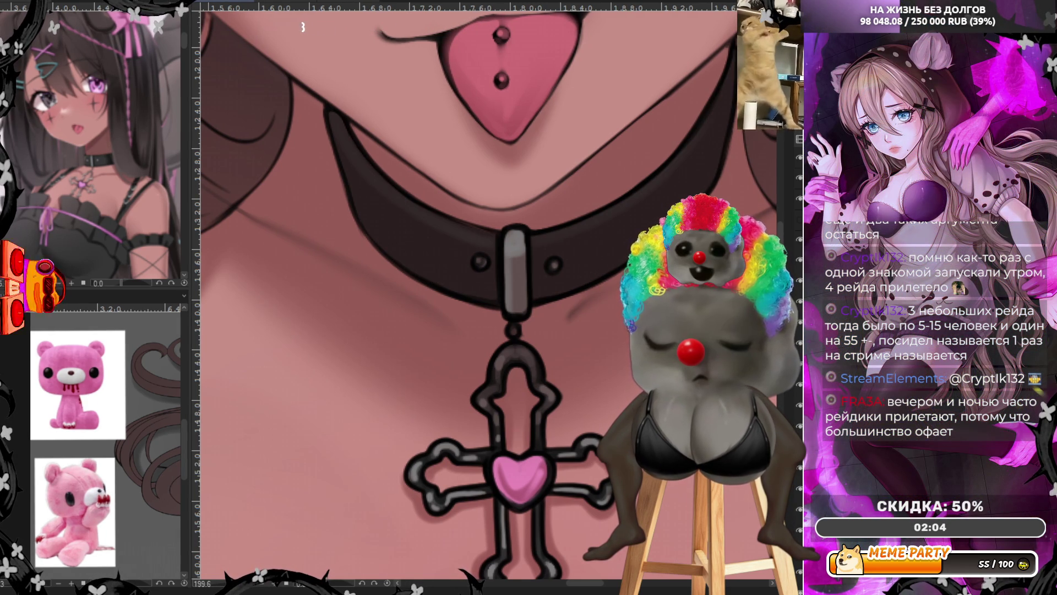
key("ctrl+z")
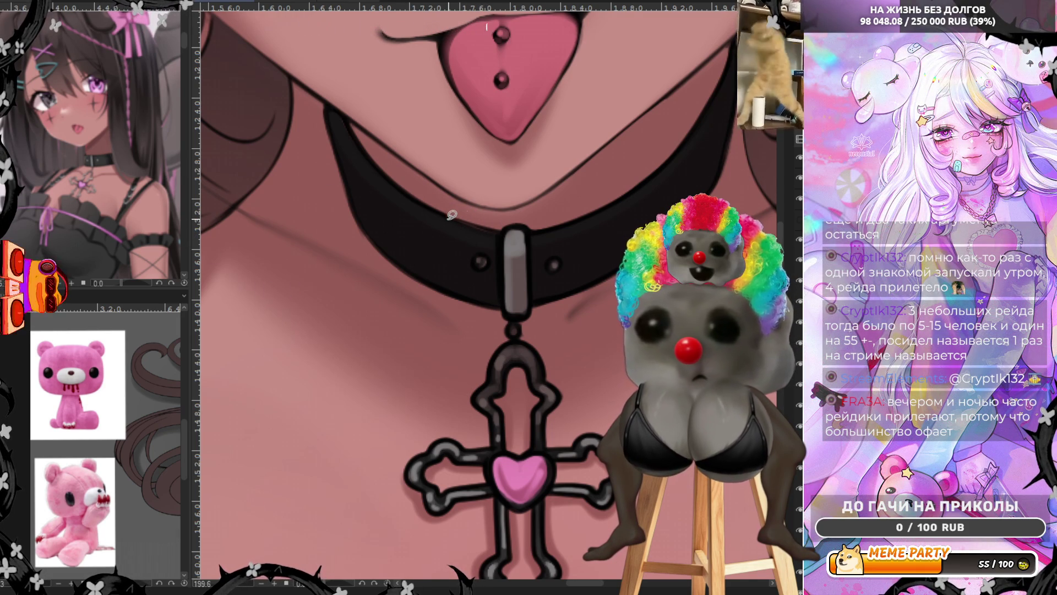
mouse_move(444, 215)
left_mouse_down()
mouse_move(456, 233)
mouse_move(435, 251)
left_mouse_up()
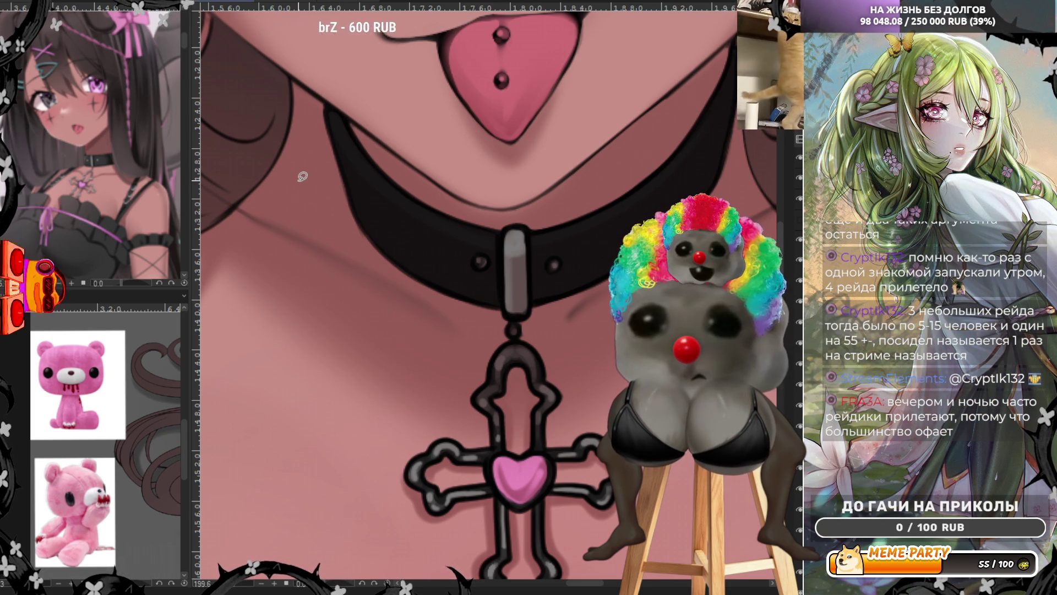
key("ctrl+0")
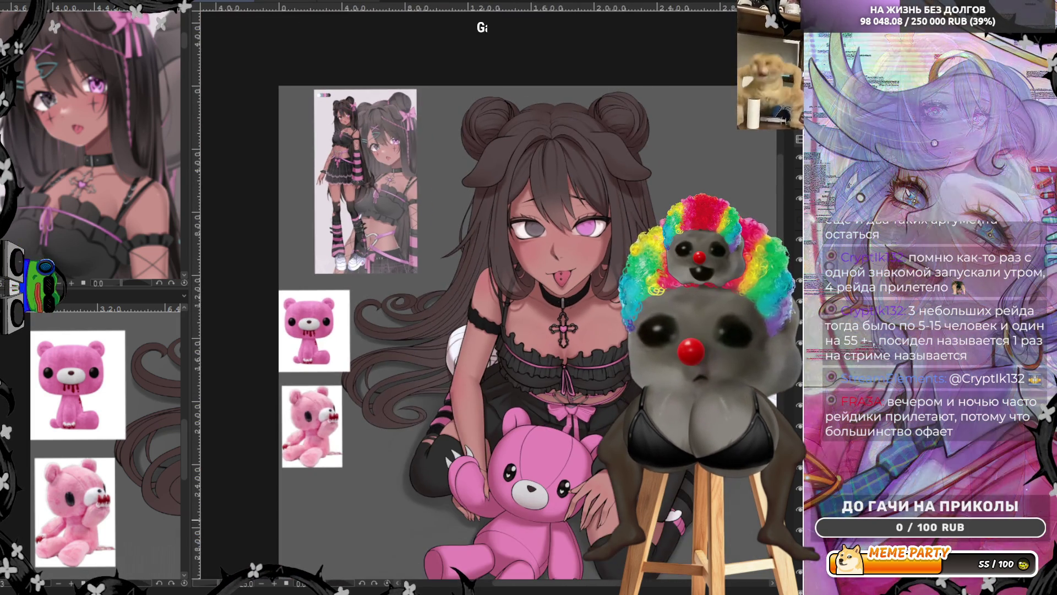
Revert the skin-darkening change, check the whole canvas, then zoom in close on the choker and cross pendant.
scroll(749, 522, "up", 2)
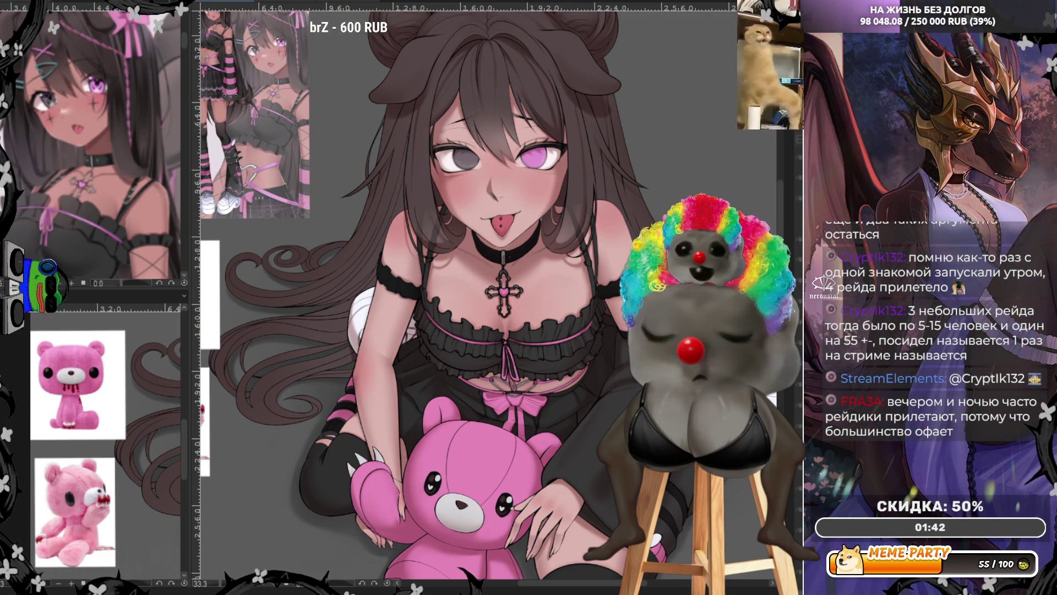
key("ctrl+z")
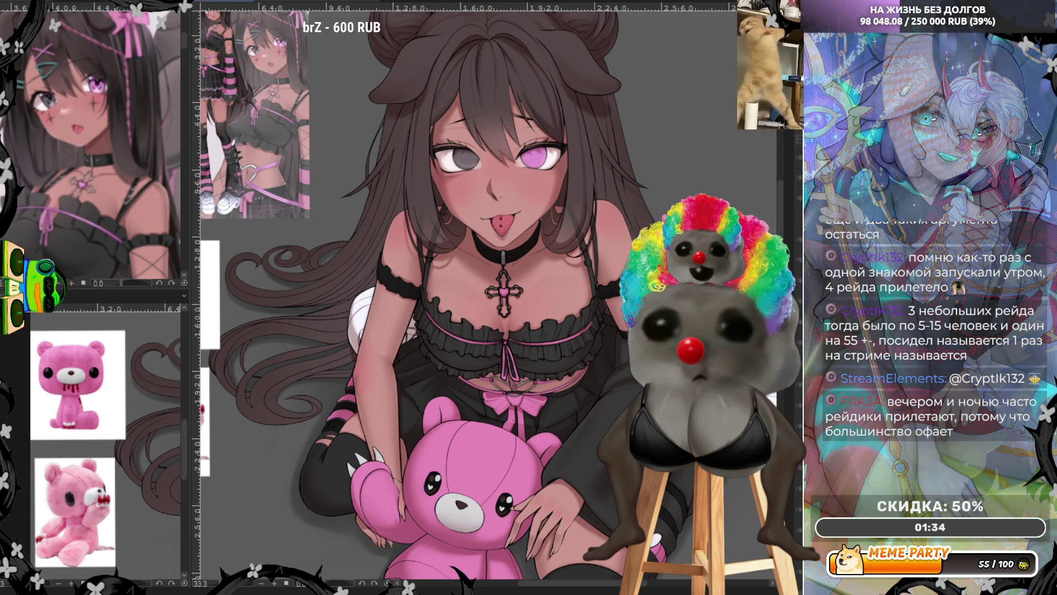
scroll(633, 221, "down", 3)
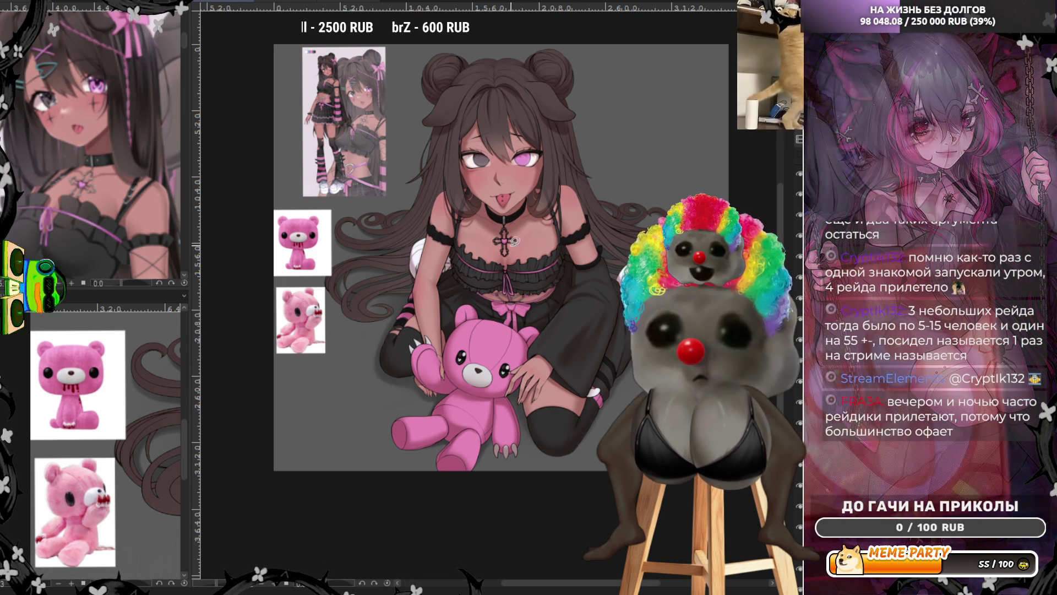
scroll(468, 388, "up", 5)
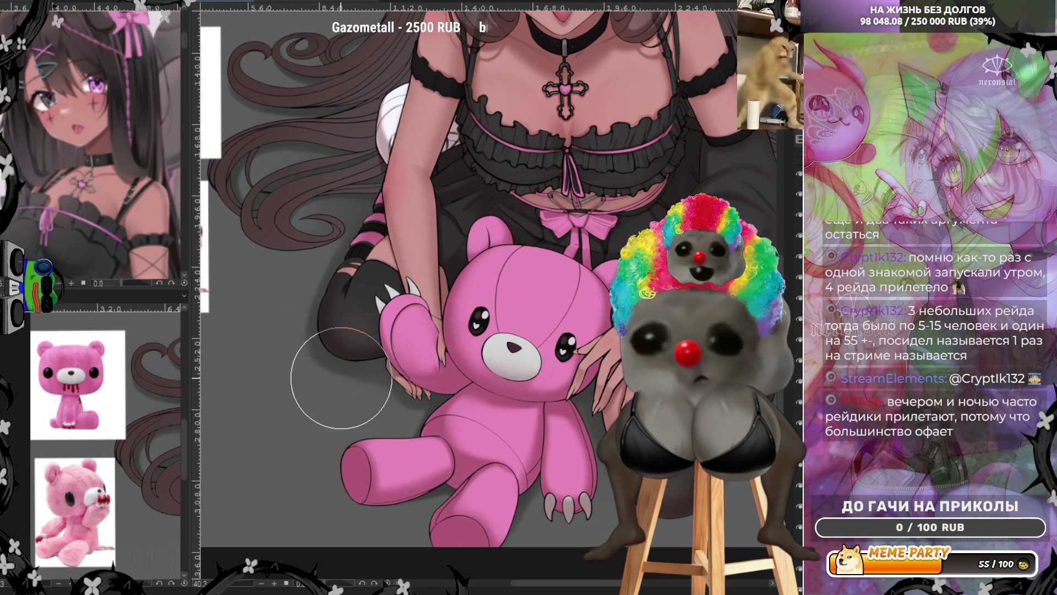
scroll(342, 378, "down", 5)
scroll(493, 249, "up", 1)
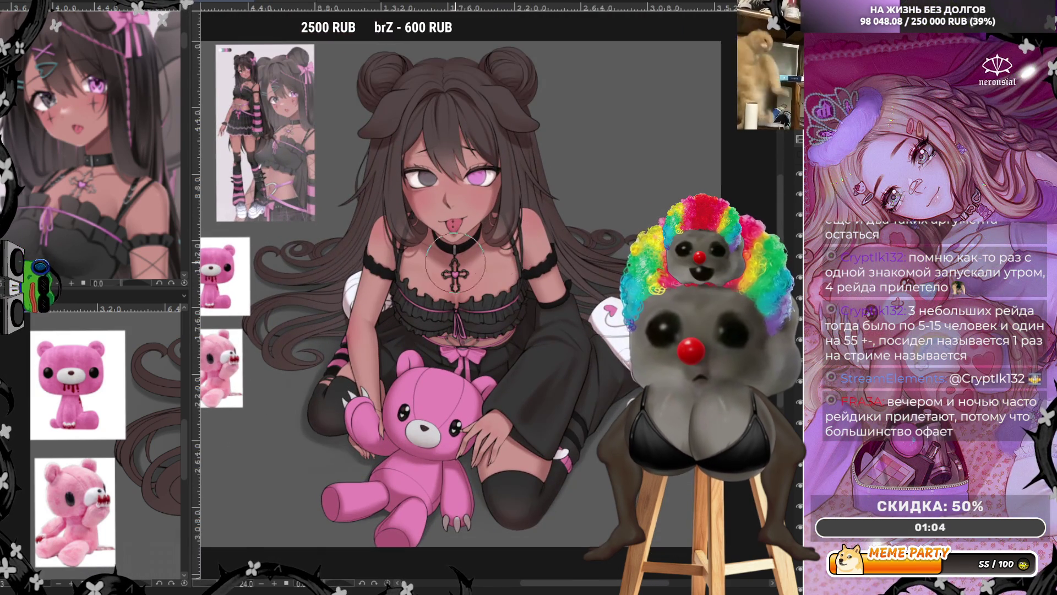
scroll(420, 277, "up", 2)
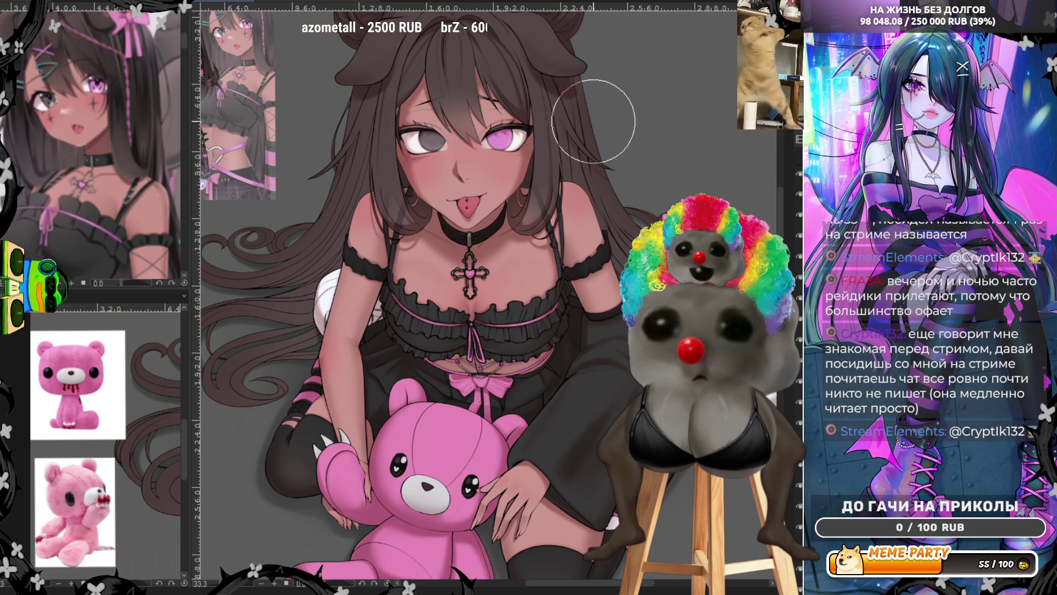
scroll(399, 230, "down", 1)
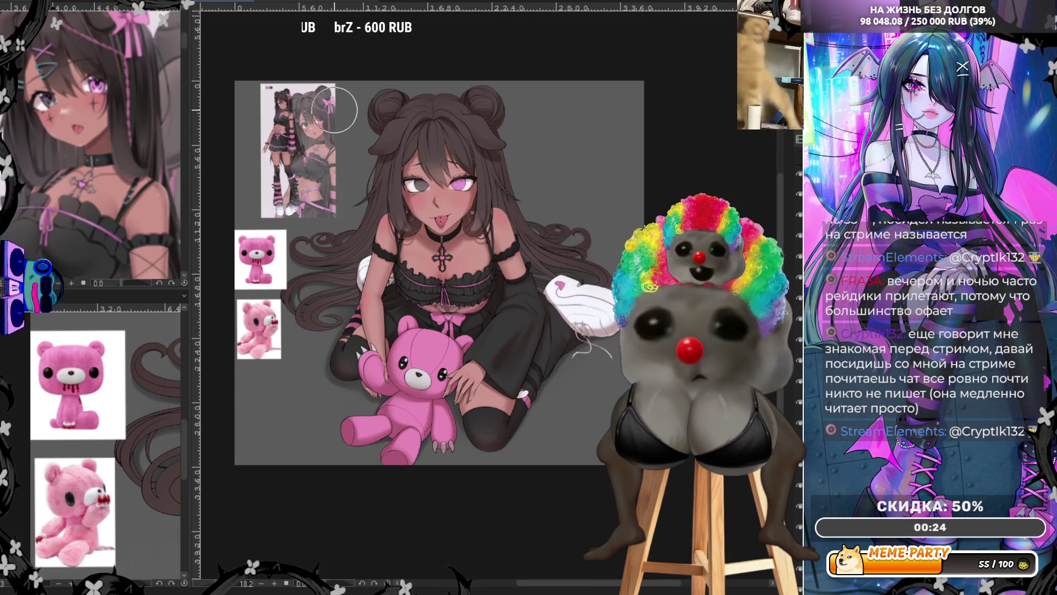
scroll(375, 139, "down", 1)
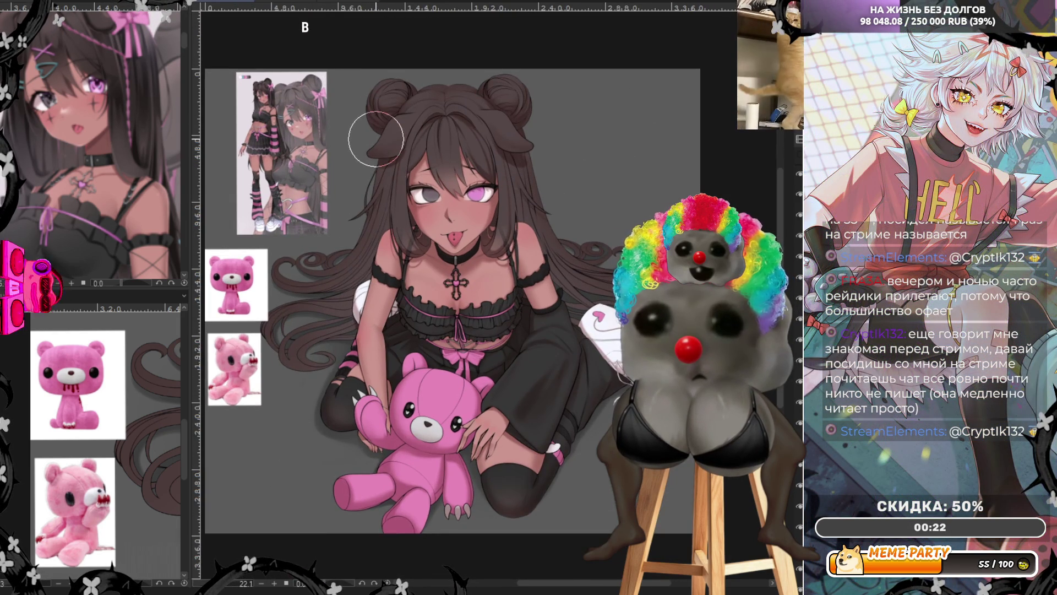
scroll(375, 165, "up", 2)
scroll(372, 231, "up", 2)
scroll(370, 264, "up", 2)
scroll(370, 265, "up", 1)
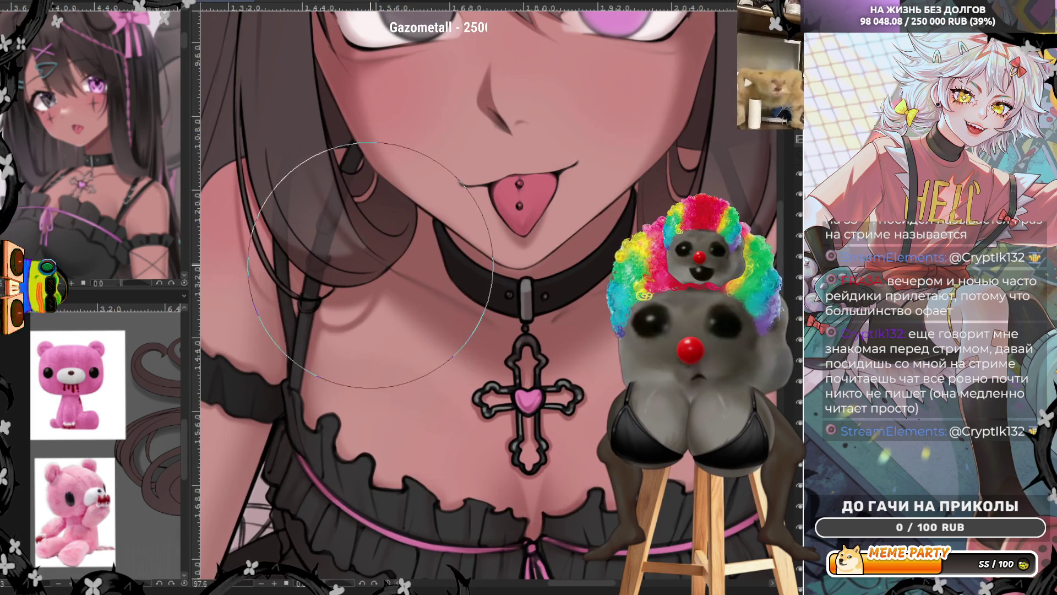
Eyedrop the grey of the choker's metal ring and pan the view across the chest toward the hair.
left_click(529, 283, "ctrl")
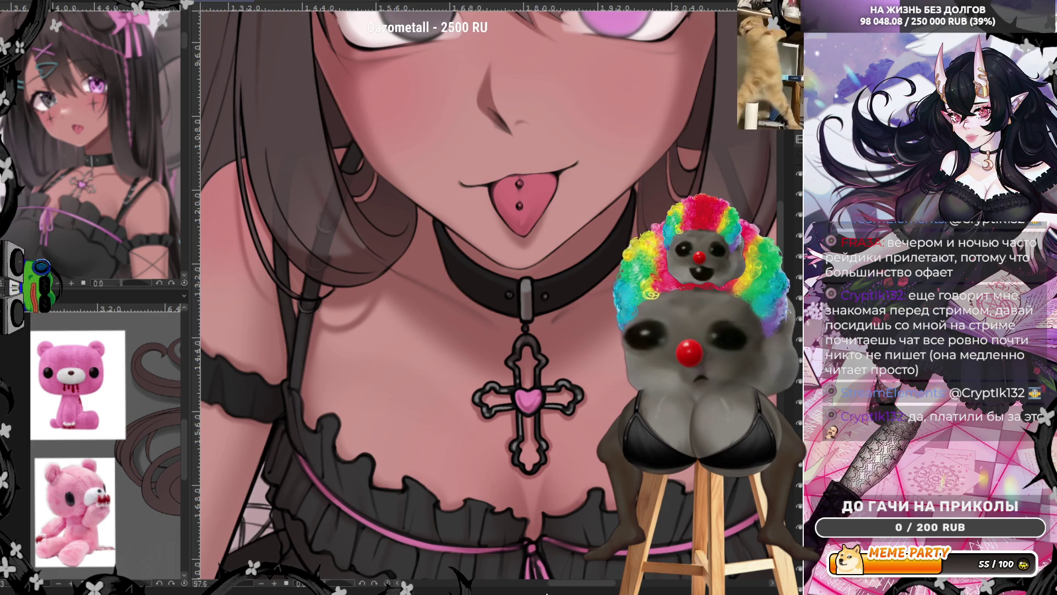
left_click_drag(727, 268, 463, 268)
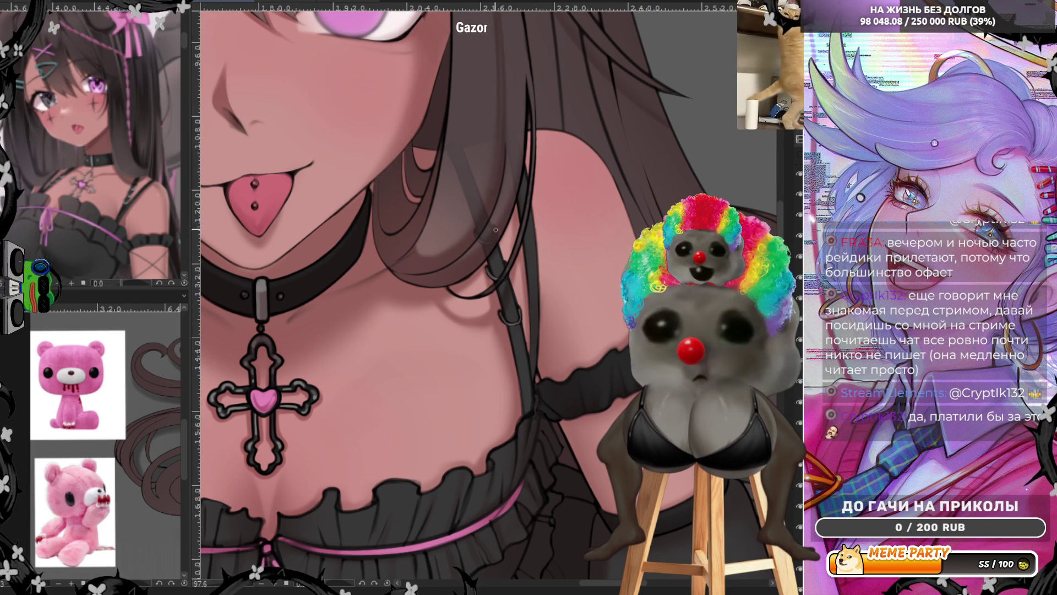
scroll(554, 309, "down", 5)
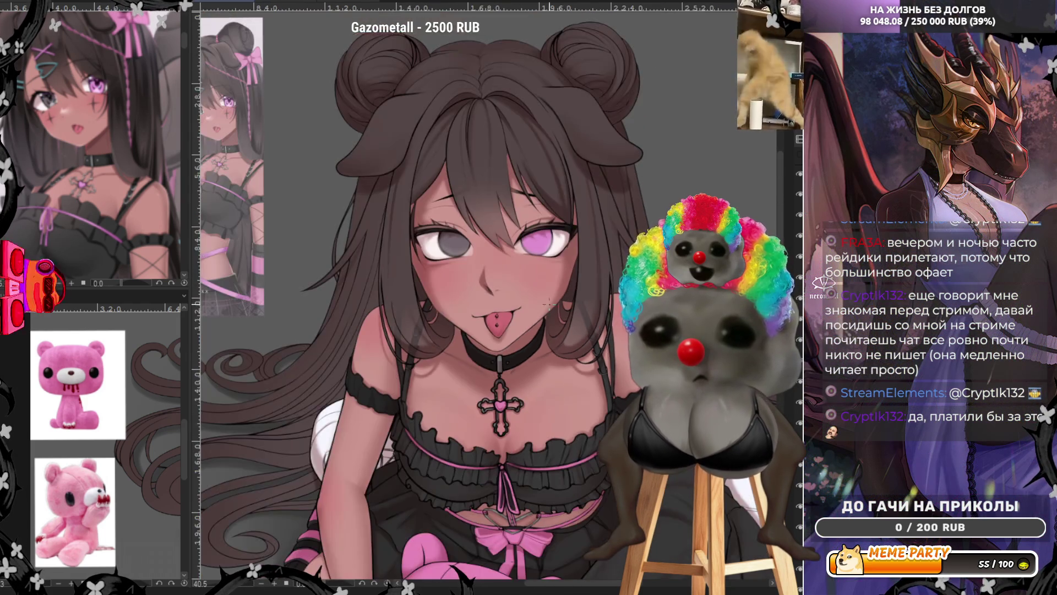
scroll(552, 310, "down", 1)
scroll(545, 309, "down", 1)
scroll(534, 305, "down", 1)
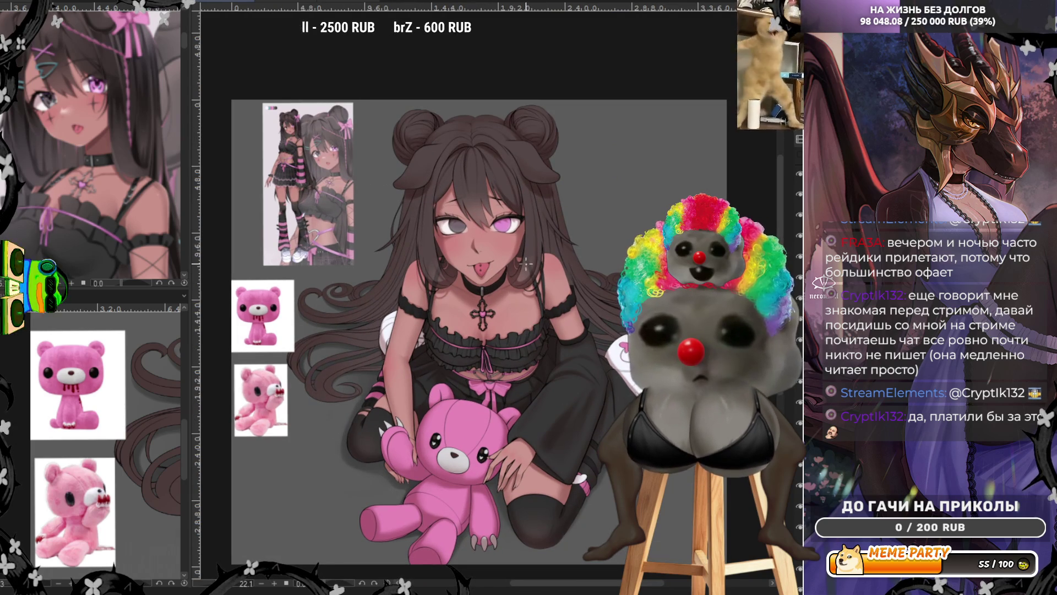
scroll(530, 304, "up", 1)
scroll(530, 304, "up", 1)
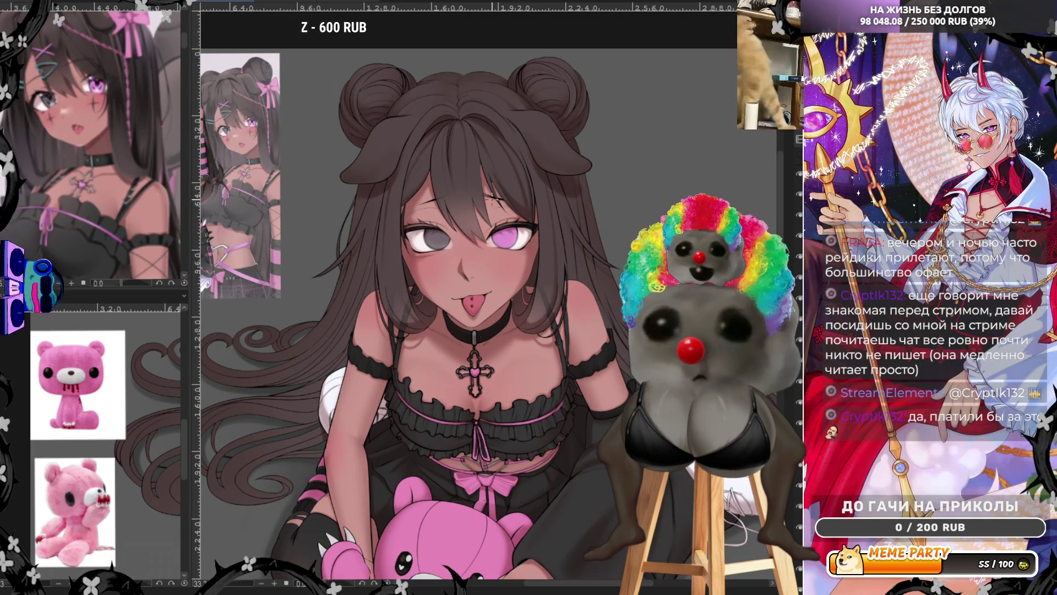
scroll(530, 305, "down", 2)
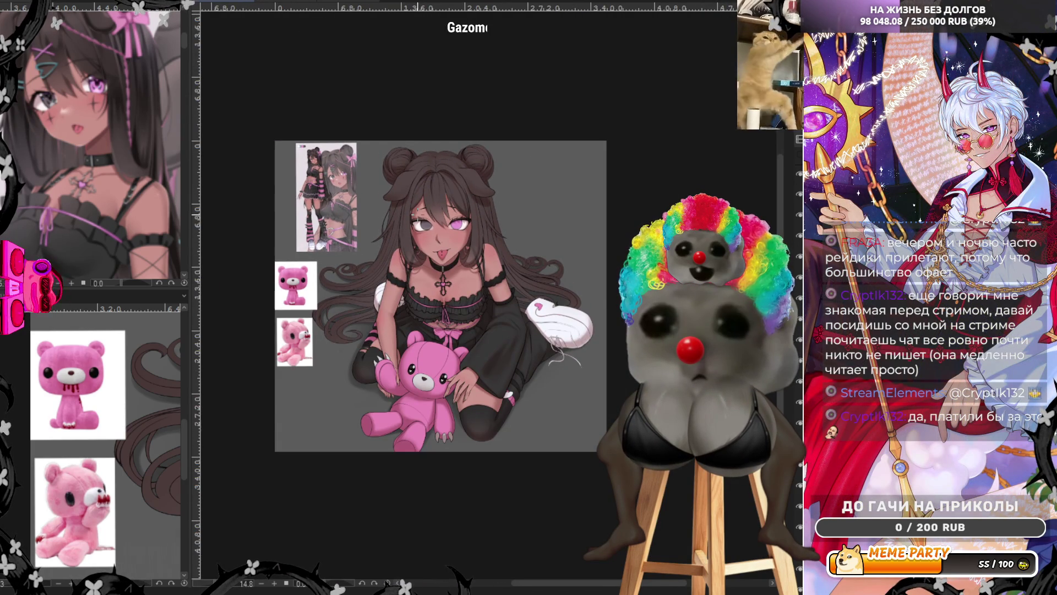
scroll(425, 379, "down", 1)
scroll(425, 379, "up", 2)
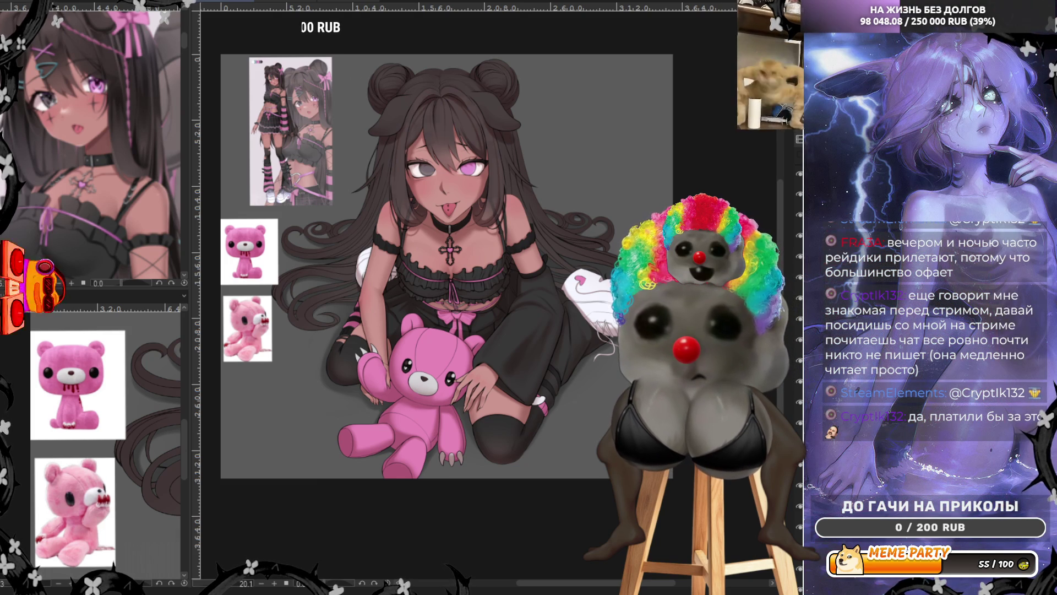
scroll(443, 126, "up", 2)
scroll(443, 126, "up", 2)
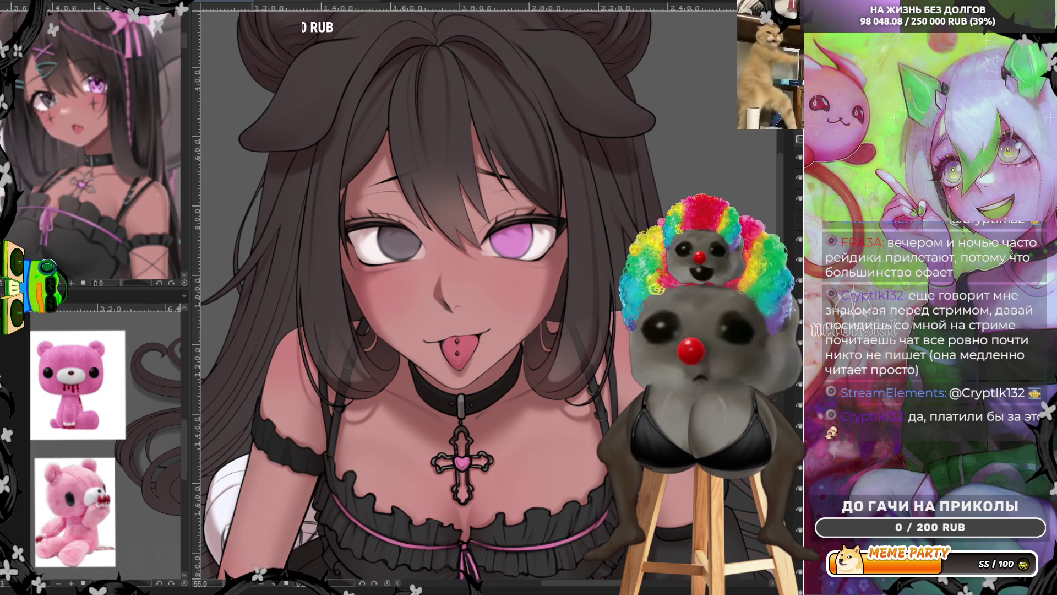
Enlarge the brush with ] for broad strokes over the cheek.
scroll(536, 226, "up", 2)
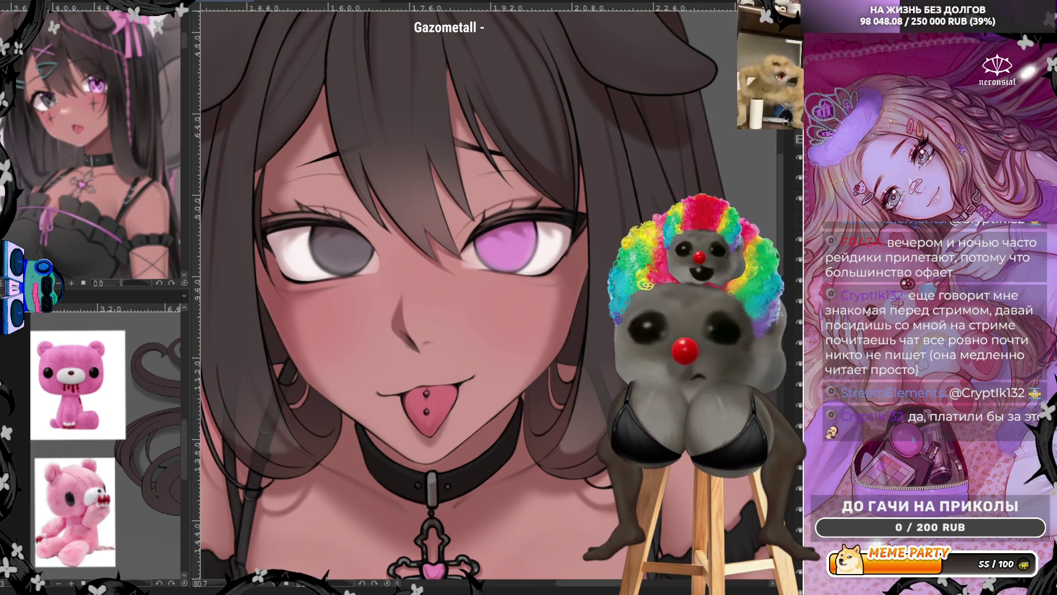
key("bracketright")
key("bracketright")
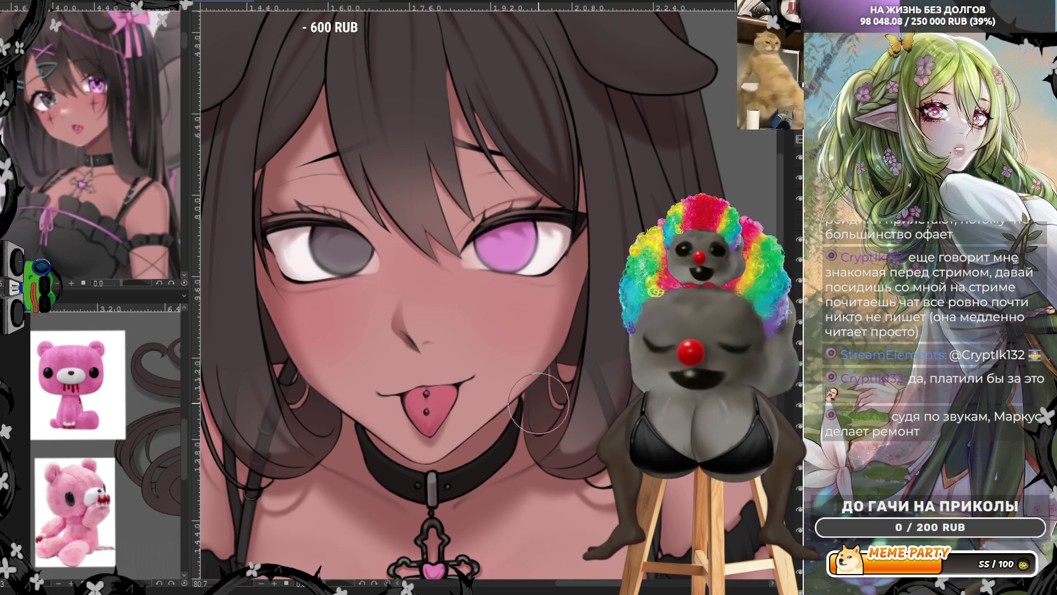
scroll(538, 403, "down", 2)
scroll(556, 347, "down", 2)
scroll(575, 291, "down", 2)
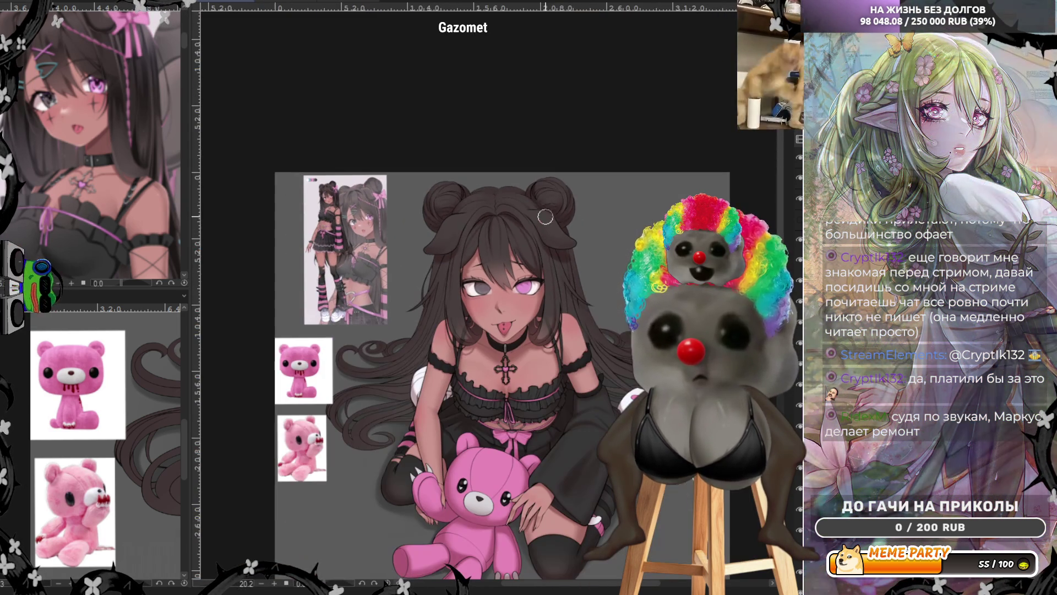
scroll(539, 257, "down", 2)
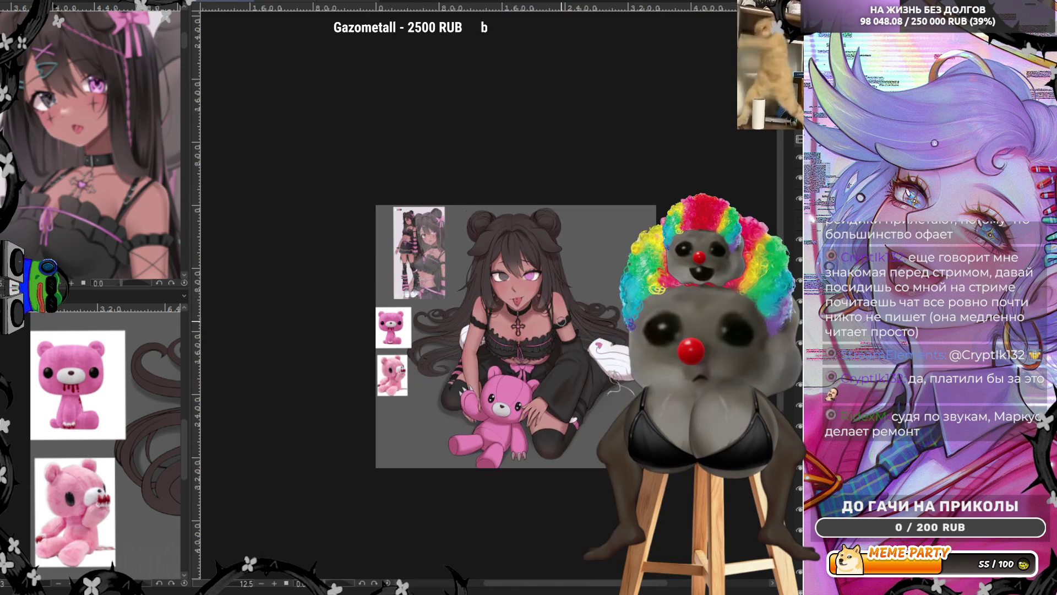
scroll(551, 297, "up", 2)
scroll(559, 326, "up", 1)
scroll(442, 116, "up", 2)
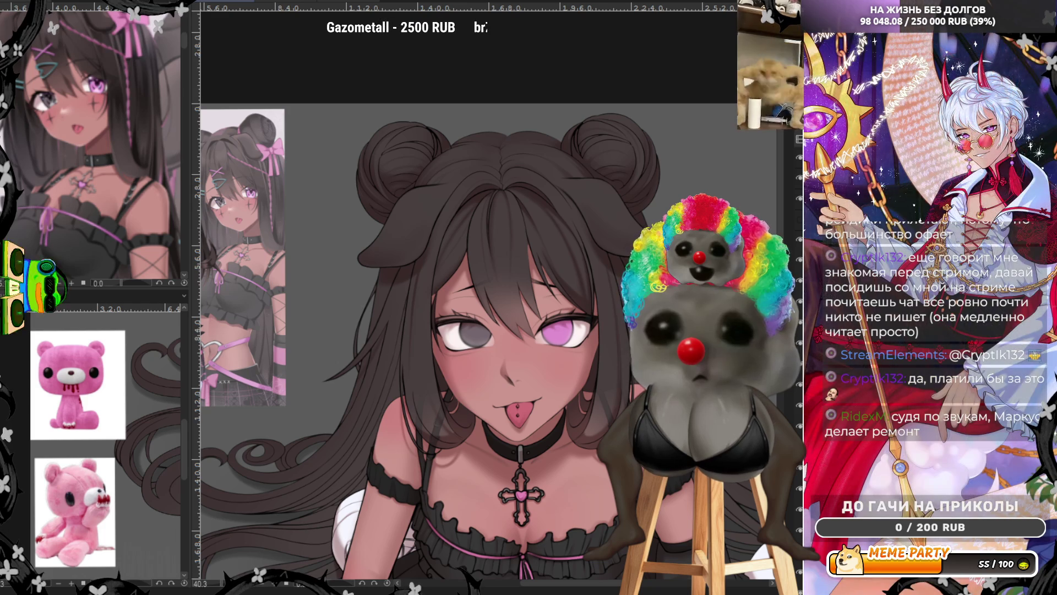
key("ctrl+z")
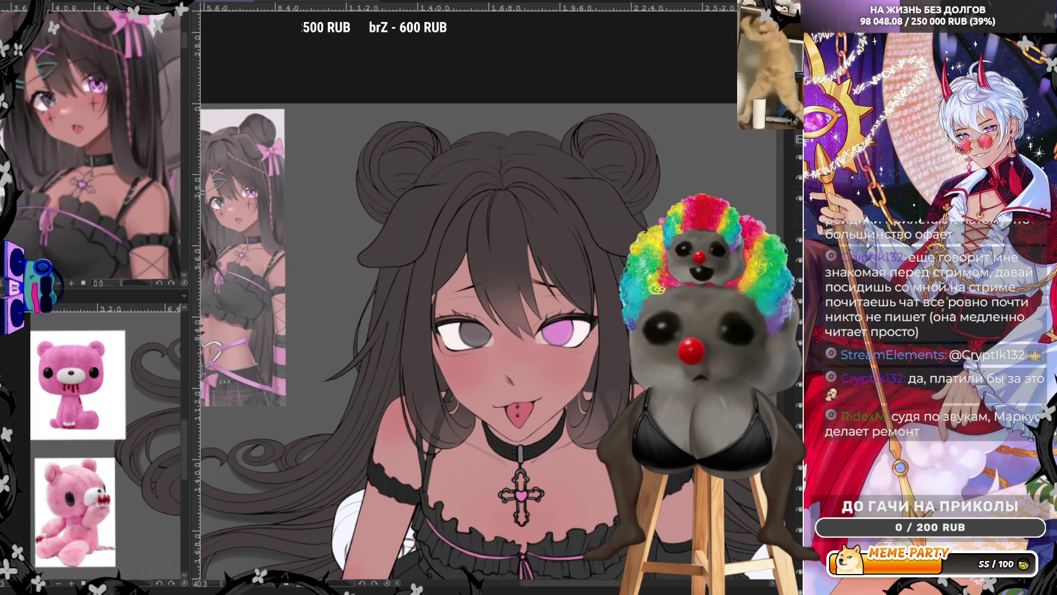
key("ctrl+y")
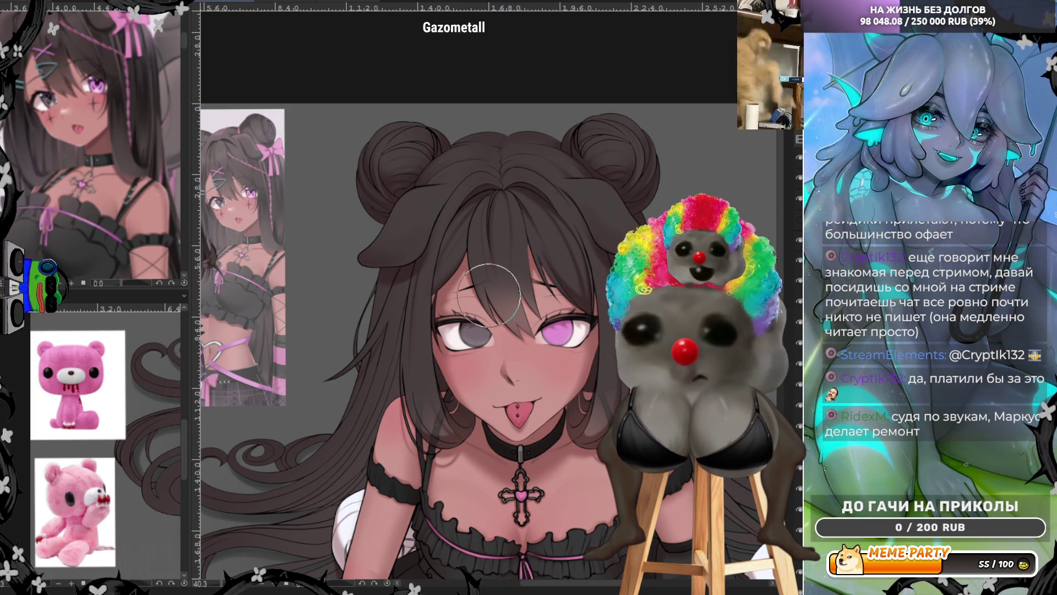
key("bracketright")
key("bracketright")
key("bracketright")
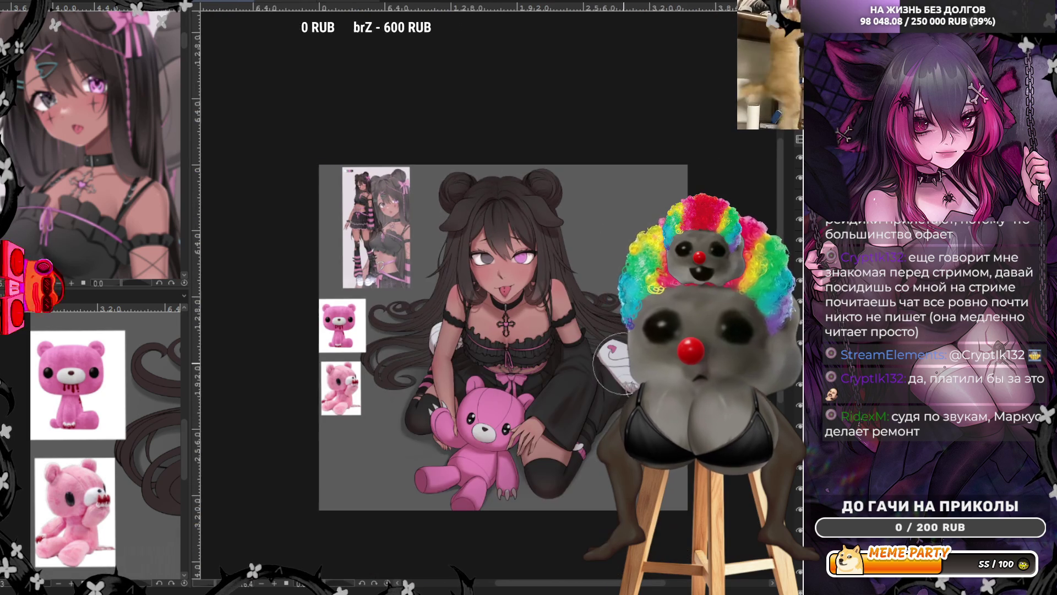
key("ctrl+minus")
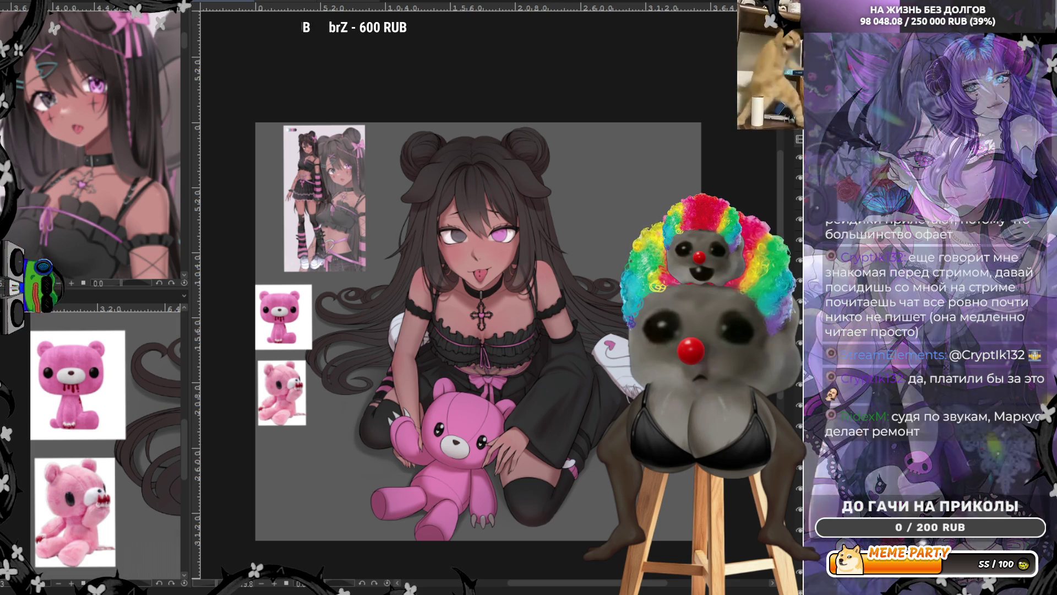
scroll(585, 224, "down", 3)
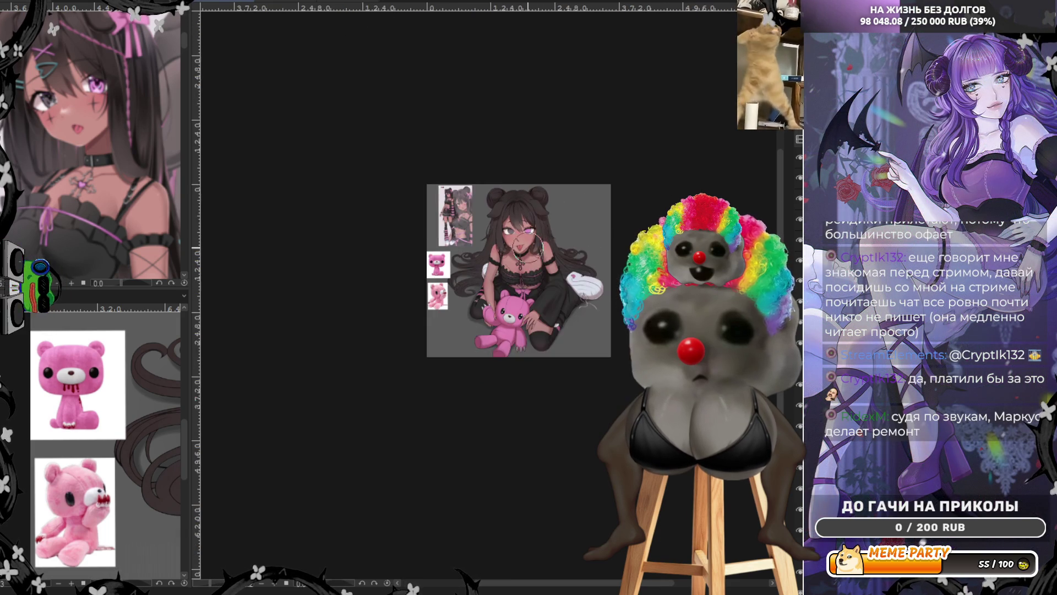
scroll(524, 189, "up", 4)
scroll(525, 209, "up", 2)
scroll(524, 209, "up", 2)
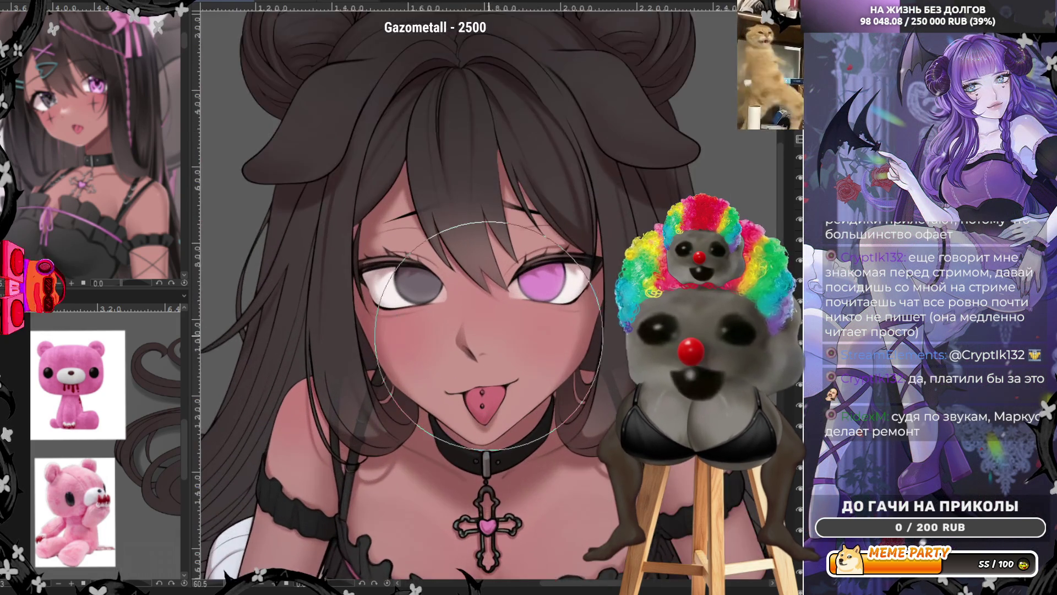
scroll(524, 209, "up", 2)
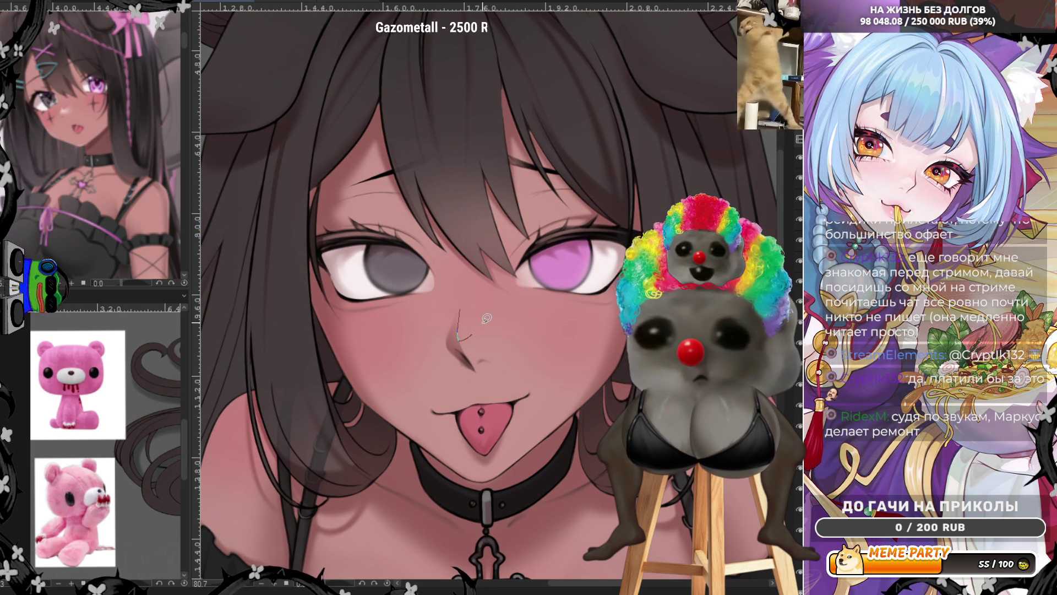
left_click_drag(486, 321, 476, 301)
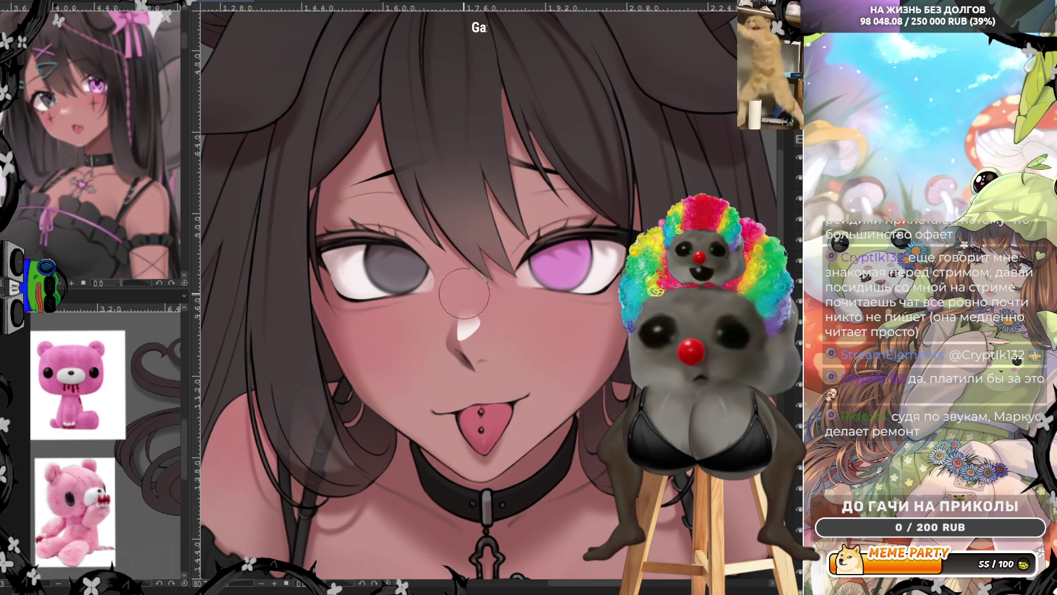
key("ctrl+z")
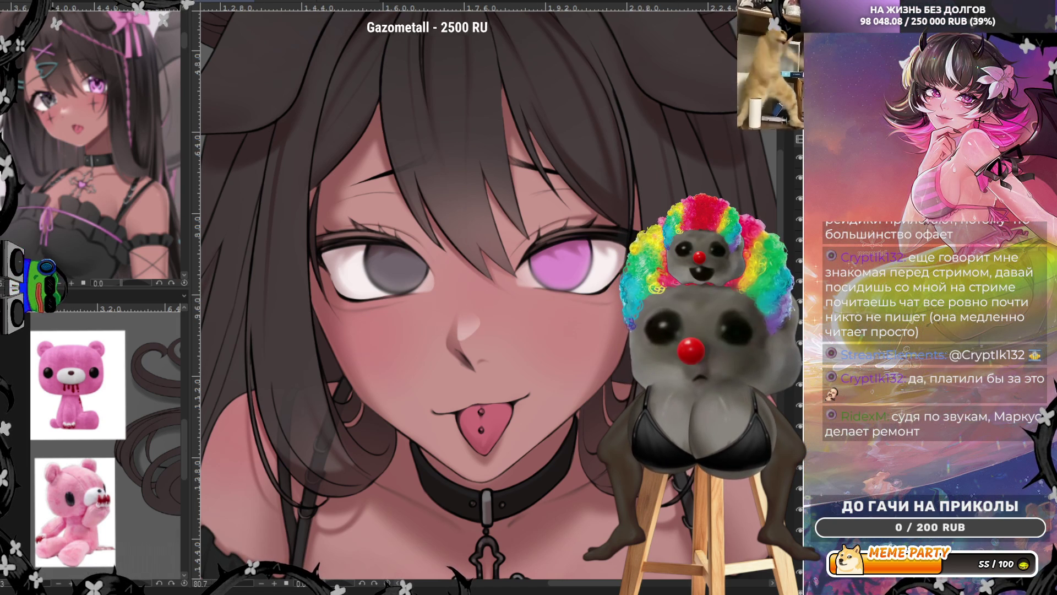